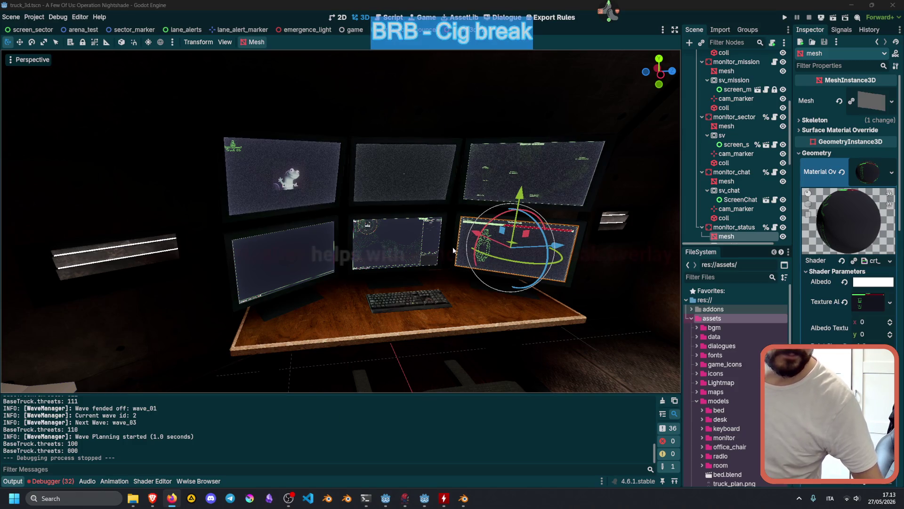
# Orbit the Godot 3D view out from the monitor desk to show the truck room and rusty door
pyautogui.moveTo(441, 235); pyautogui.dragTo(441, 235, button='right')
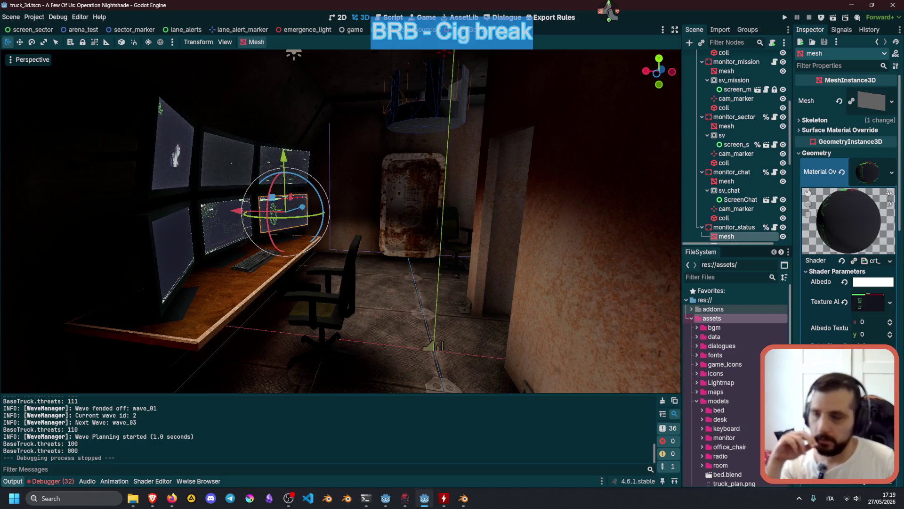
pyautogui.hotkey('alt', 'Tab')
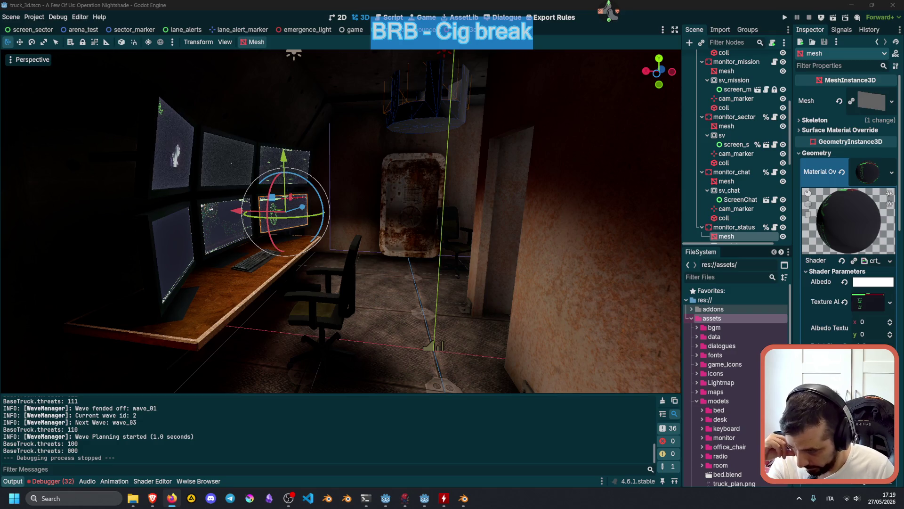
pyautogui.hotkey('alt', 'Tab')
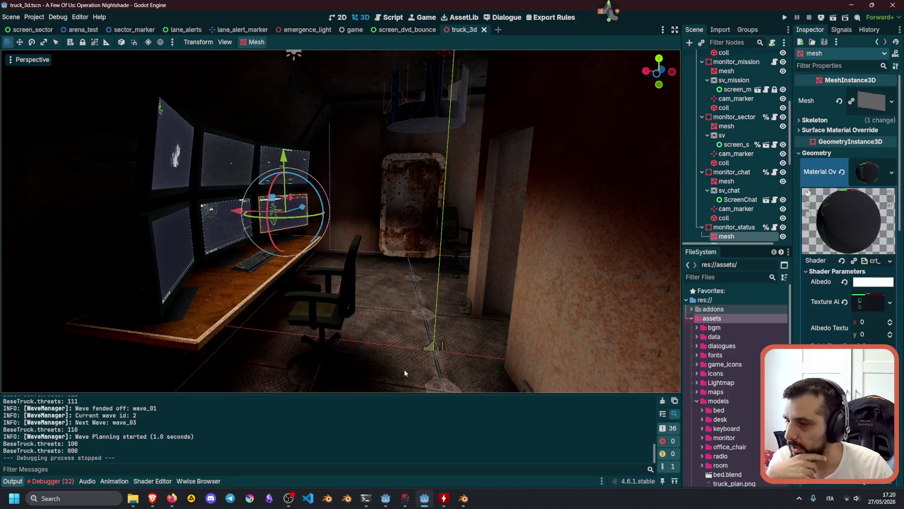
pyautogui.moveTo(380, 239)
pyautogui.mouseDown(button='right')
pyautogui.moveTo(395, 242)
pyautogui.moveTo(330, 240)
pyautogui.moveTo(301, 254)
pyautogui.moveTo(283, 249)
pyautogui.moveTo(313, 244)
pyautogui.moveTo(271, 247)
pyautogui.mouseUp(button='right')
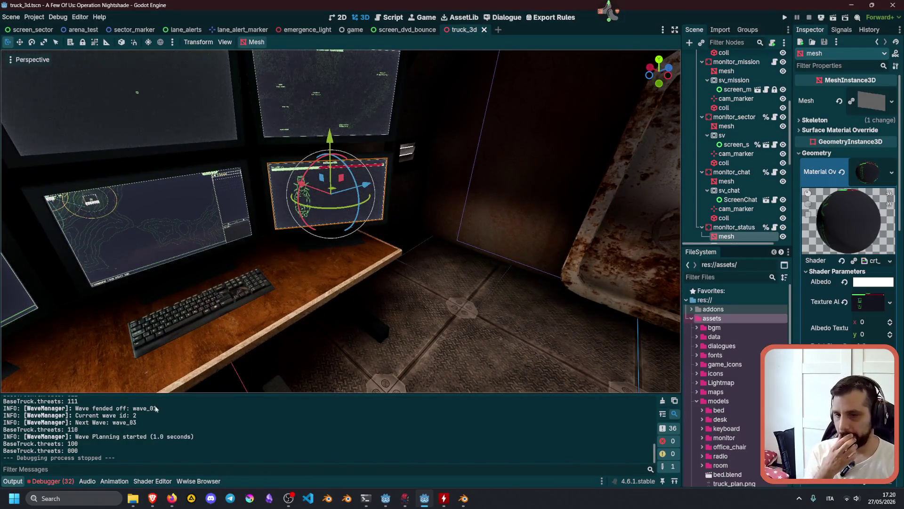
pyautogui.moveTo(257, 301)
pyautogui.mouseDown(button='right')
pyautogui.moveTo(311, 299)
pyautogui.moveTo(276, 299)
pyautogui.mouseUp(button='right')
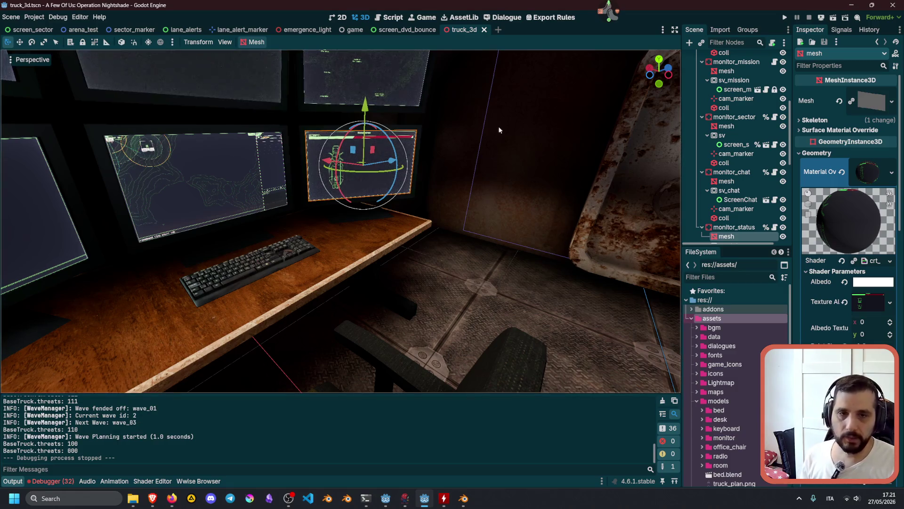
# Switch to room.blend in Blender, frame the light_switch plate, and isolate it in Local View
pyautogui.click(463, 498)
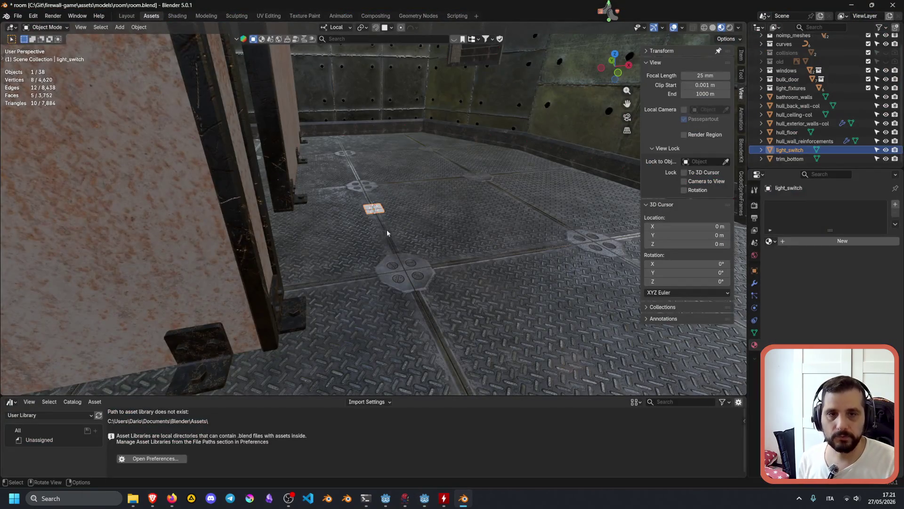
pyautogui.rightClick(398, 256)
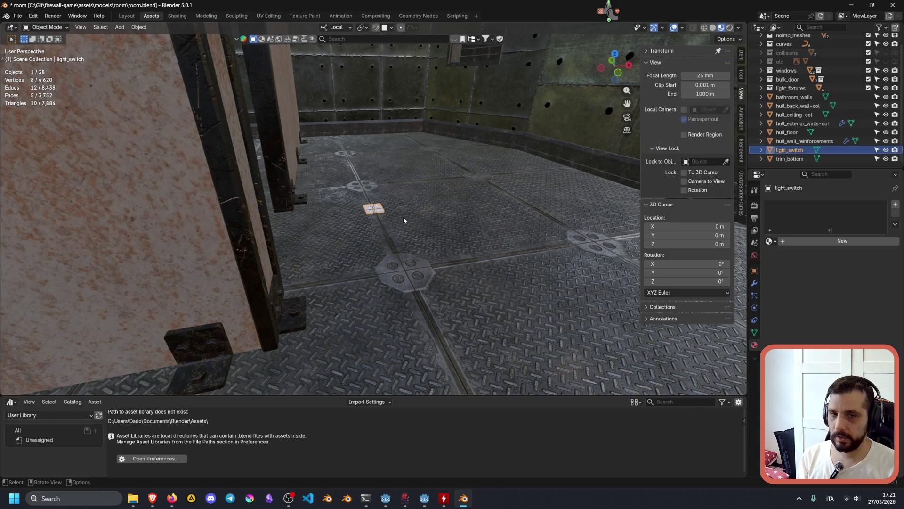
pyautogui.hotkey('shift', '`')
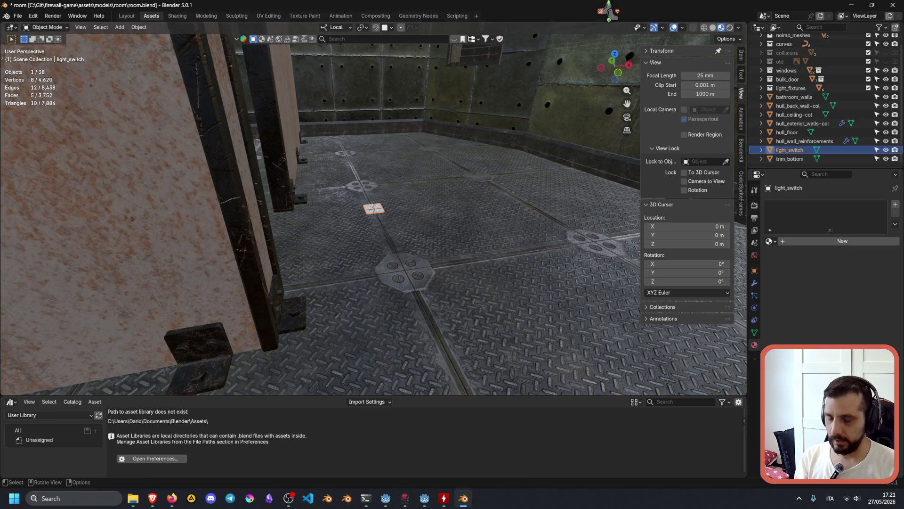
pyautogui.press('Escape')
pyautogui.press('KP_Decimal')
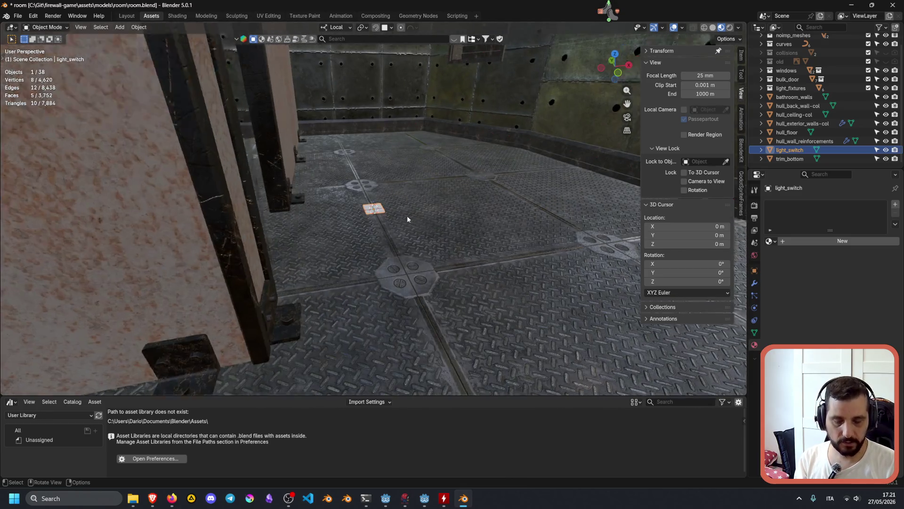
pyautogui.moveTo(408, 216)
pyautogui.mouseDown(button='middle')
pyautogui.moveTo(401, 230)
pyautogui.moveTo(423, 205)
pyautogui.mouseUp(button='middle')
pyautogui.scroll(-3, 400, 229)
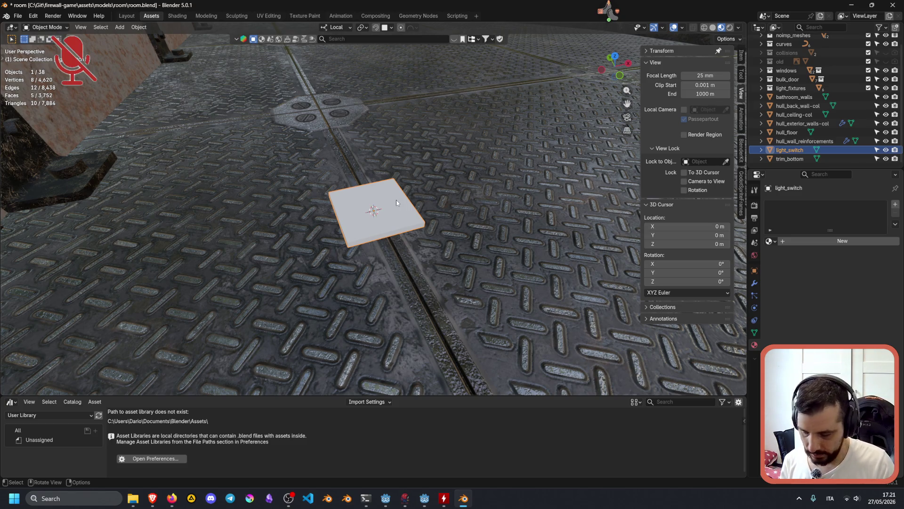
pyautogui.press('KP_Divide')
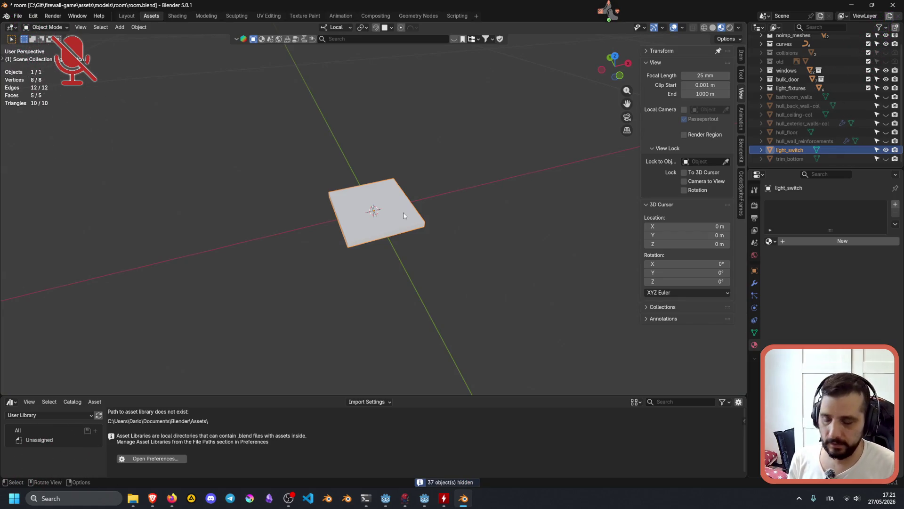
# Extrude the plate's face up 0.07 m into a box and add a horizontal loop cut
pyautogui.press('Tab')
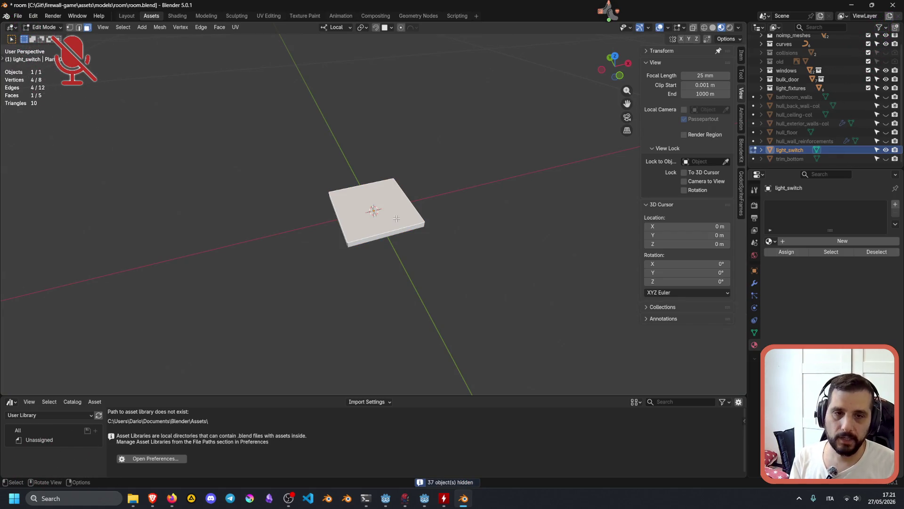
pyautogui.press('e')
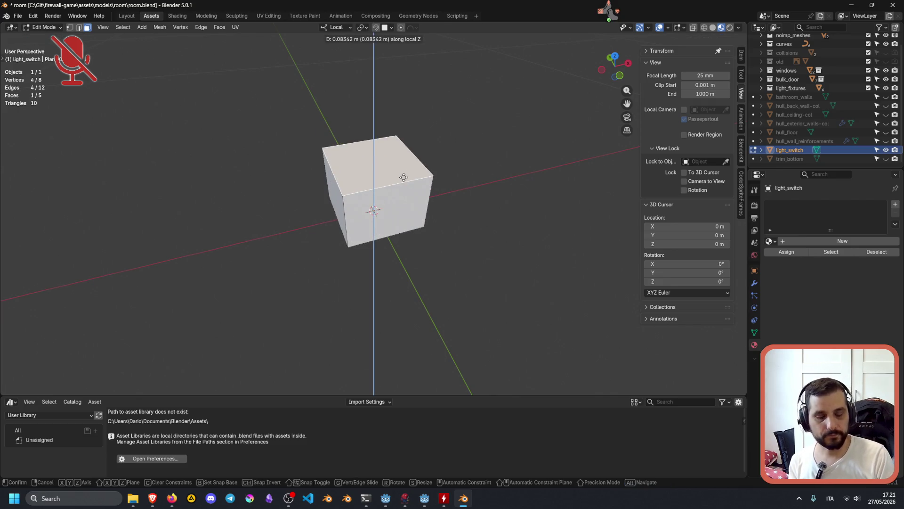
pyautogui.write('0.')
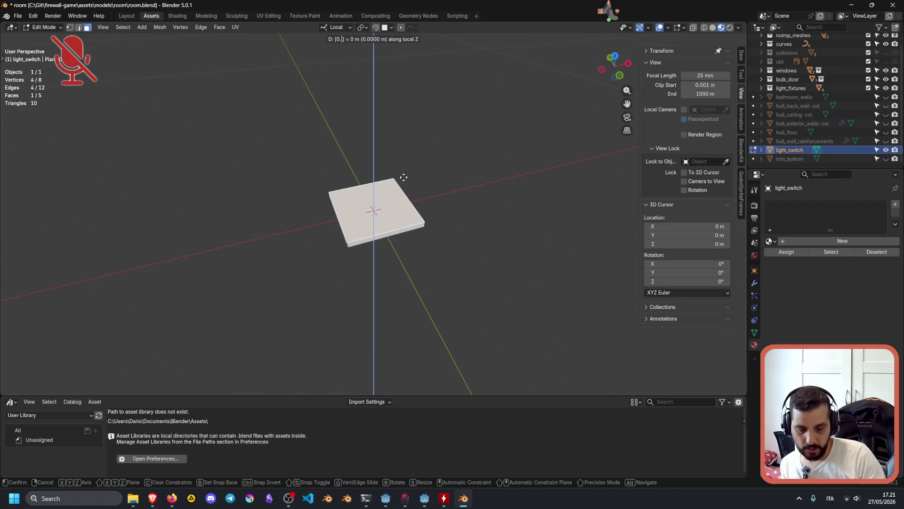
pyautogui.write('07')
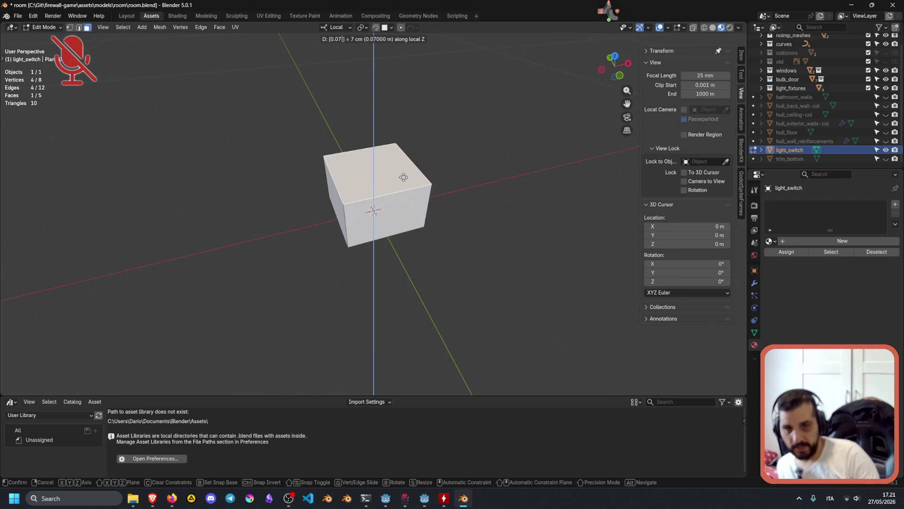
pyautogui.press('Return')
pyautogui.moveTo(432, 196)
pyautogui.mouseDown(button='middle')
pyautogui.moveTo(470, 160)
pyautogui.moveTo(445, 189)
pyautogui.moveTo(366, 158)
pyautogui.mouseUp(button='middle')
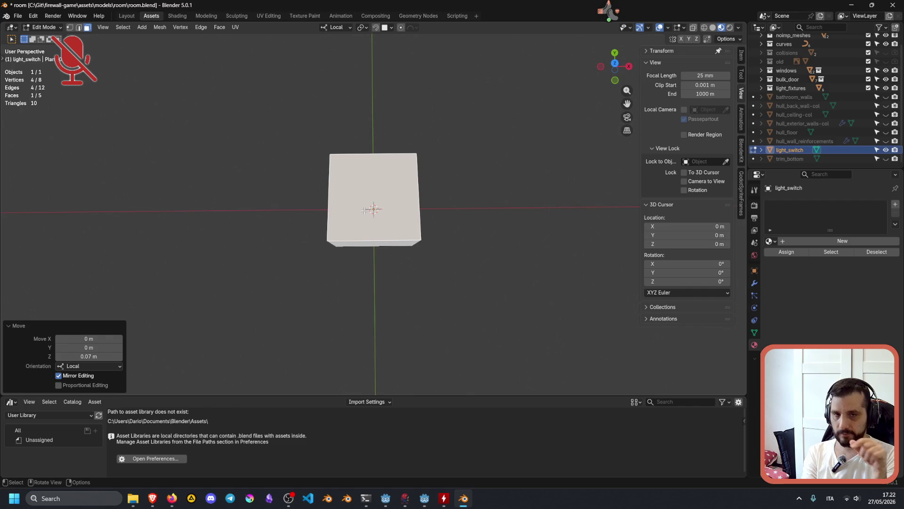
pyautogui.moveTo(383, 198); pyautogui.dragTo(427, 160, button='middle')
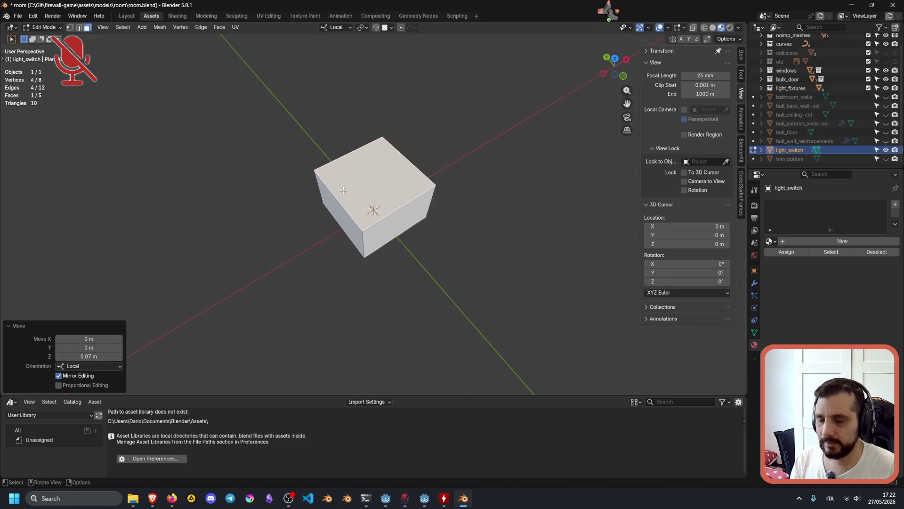
pyautogui.moveTo(339, 196)
pyautogui.mouseDown(button='middle')
pyautogui.moveTo(355, 168)
pyautogui.moveTo(386, 176)
pyautogui.mouseUp(button='middle')
pyautogui.scroll(2, 362, 169)
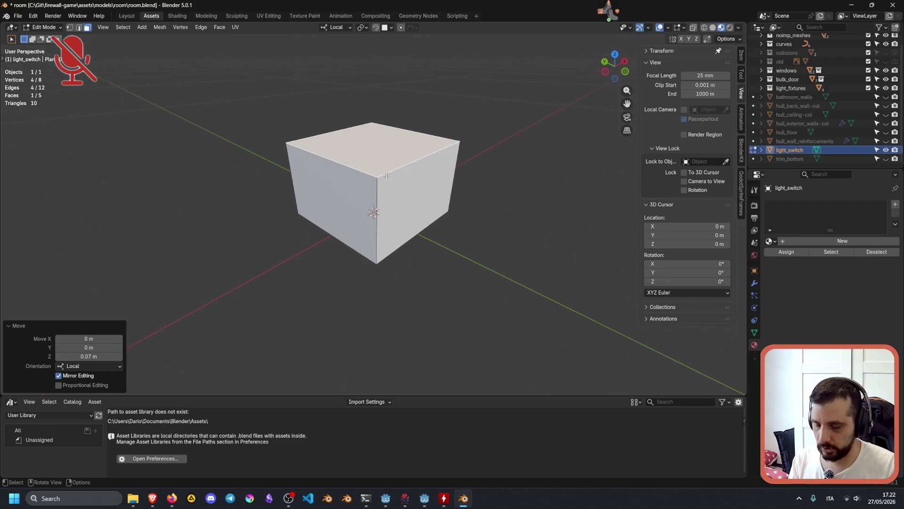
pyautogui.hotkey('ctrl', 'r')
pyautogui.click(390, 182)
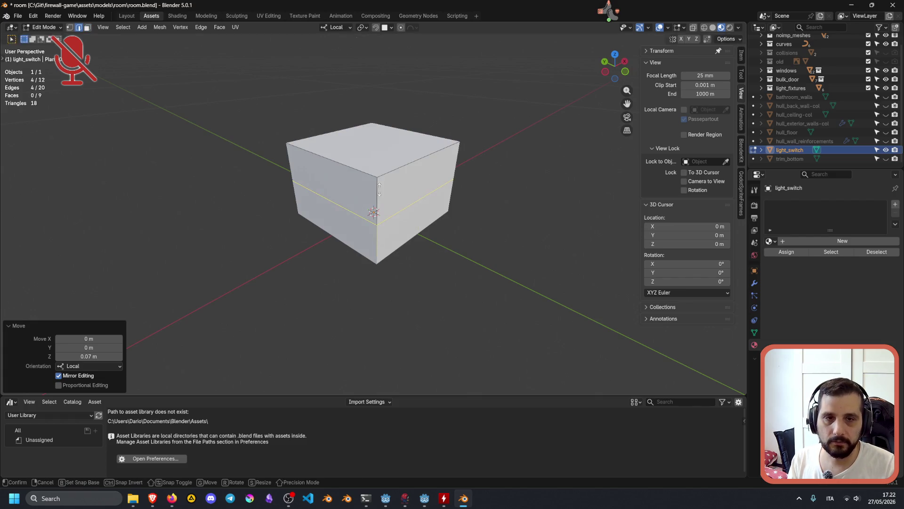
# Slide the loop near the top, bevel it into two segments, and scale its middle inward as a groove
pyautogui.click(390, 161)
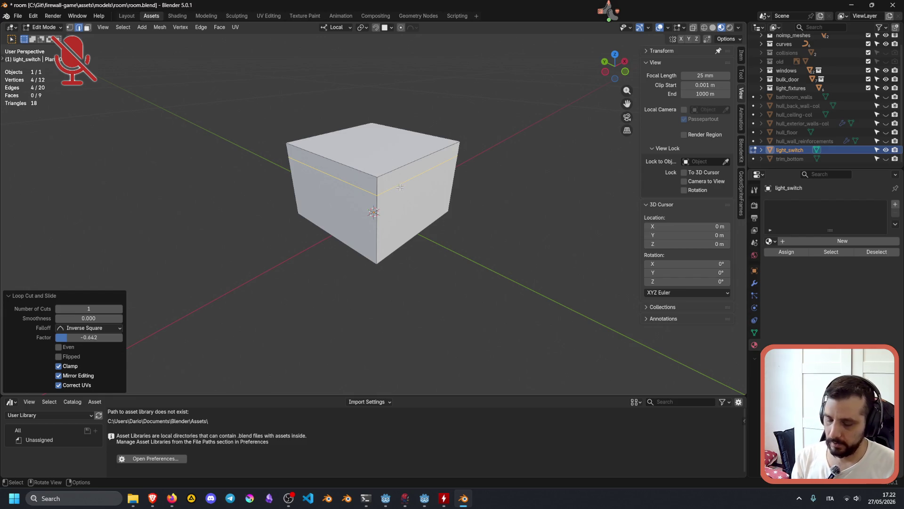
pyautogui.hotkey('ctrl', 'b')
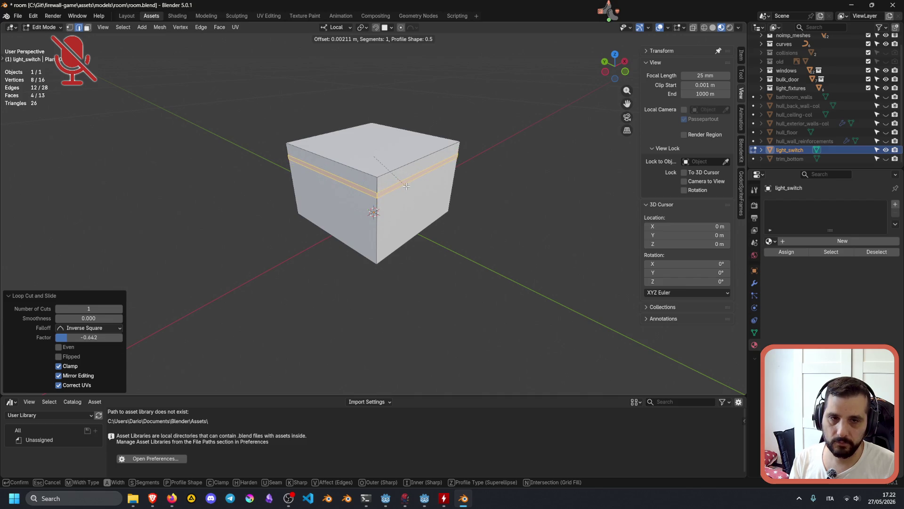
pyautogui.scroll(1, 407, 186)
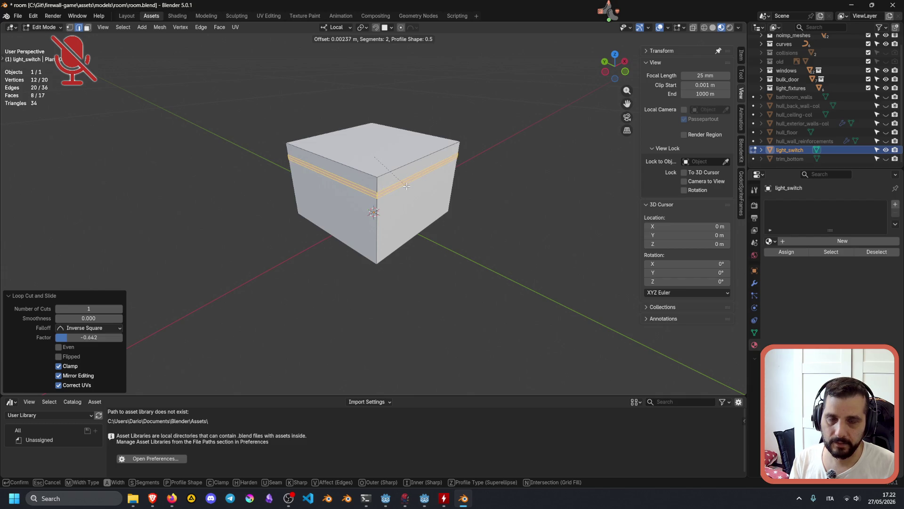
pyautogui.click(406, 187)
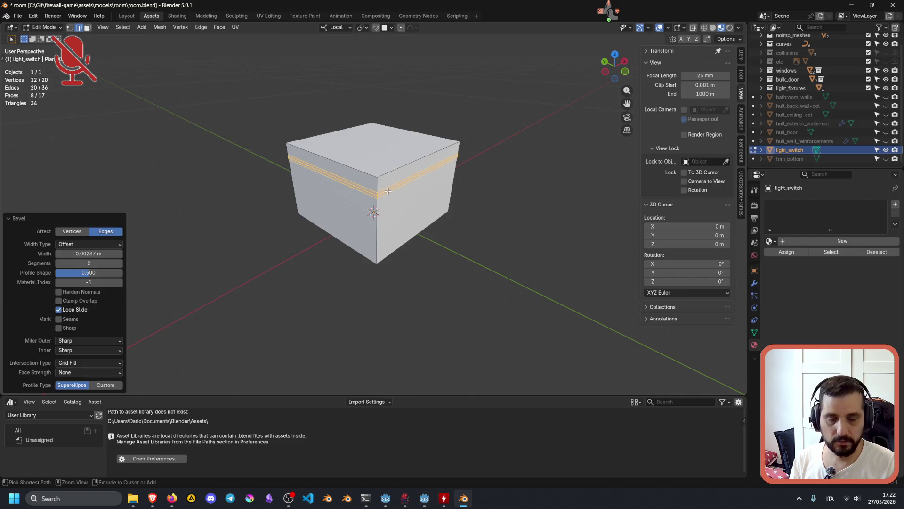
pyautogui.press('ctrl+KP_Subtract')
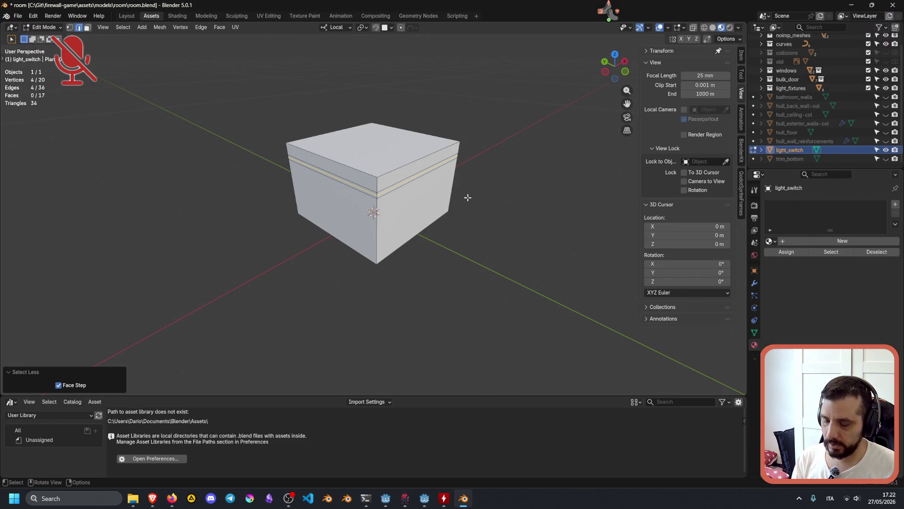
pyautogui.press('s')
pyautogui.hotkey('shift', 'z')
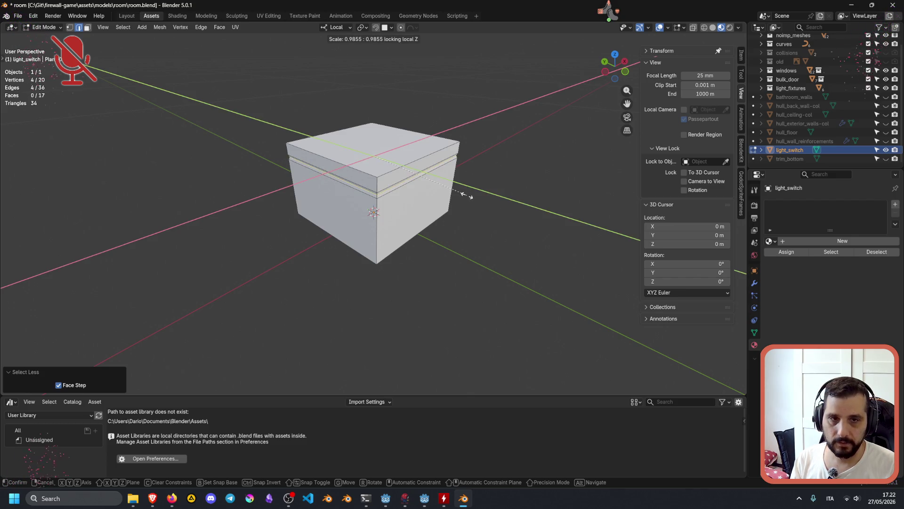
pyautogui.click(462, 195)
pyautogui.moveTo(463, 194)
pyautogui.mouseDown(button='middle')
pyautogui.moveTo(440, 177)
pyautogui.moveTo(523, 167)
pyautogui.moveTo(518, 180)
pyautogui.mouseUp(button='middle')
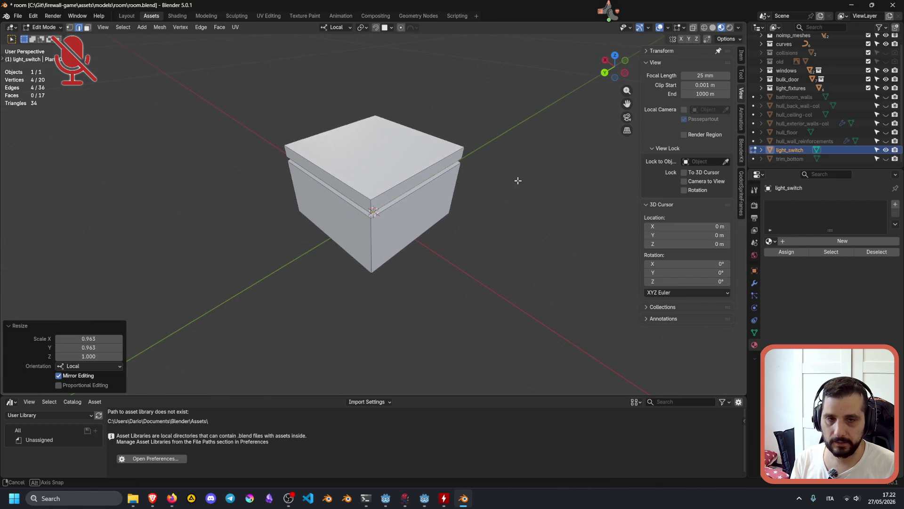
# Undo the groove and the extra edge loop, returning to a plain box
pyautogui.hotkey('ctrl', 'z')
pyautogui.hotkey('ctrl', 'z')
pyautogui.hotkey('ctrl', 'z')
pyautogui.moveTo(518, 181); pyautogui.dragTo(489, 181, button='middle')
pyautogui.click(330, 227)
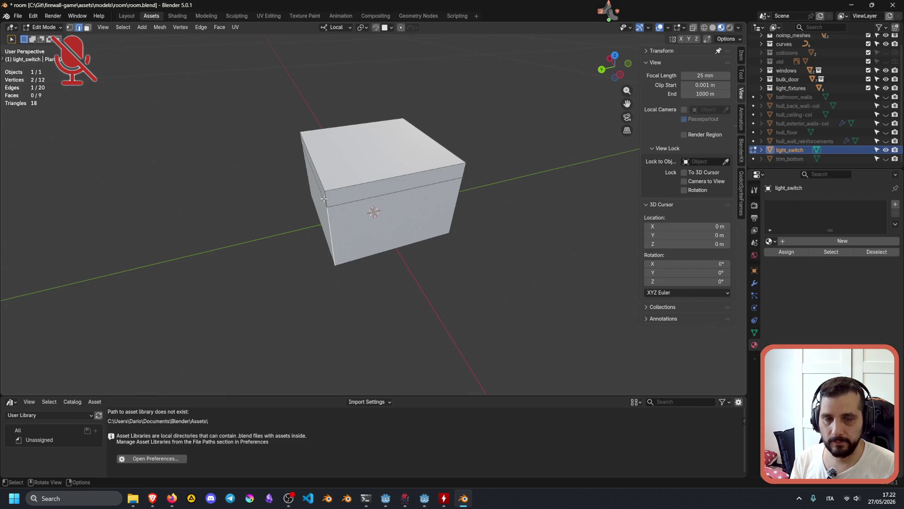
pyautogui.hotkey('ctrl', 'z')
pyautogui.hotkey('ctrl', 'z')
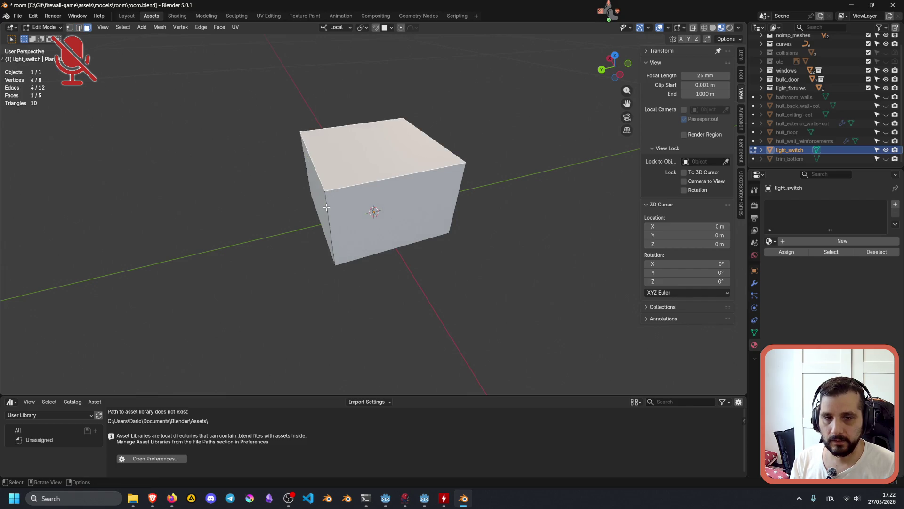
# Inset the box's top face by 0.008 m, redoing it once for a thinner rim
pyautogui.moveTo(343, 194); pyautogui.dragTo(406, 190, button='middle')
pyautogui.press('i')
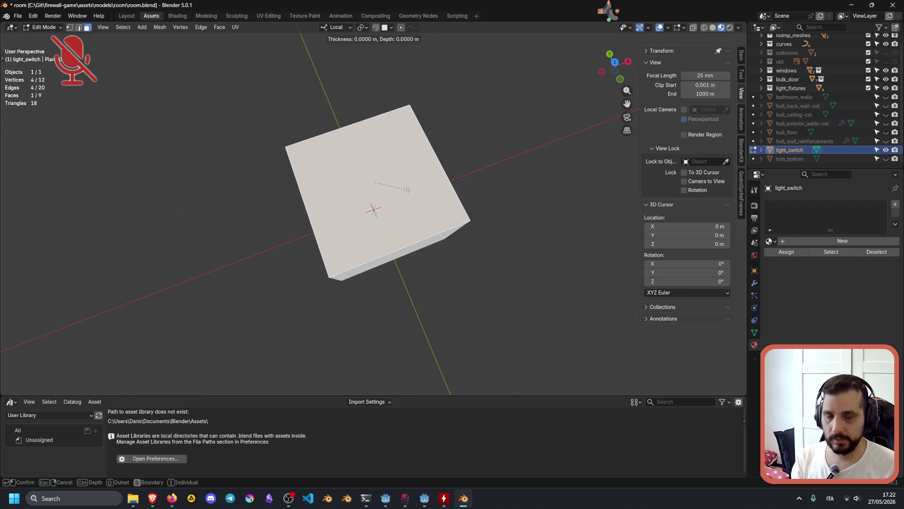
pyautogui.click(387, 178)
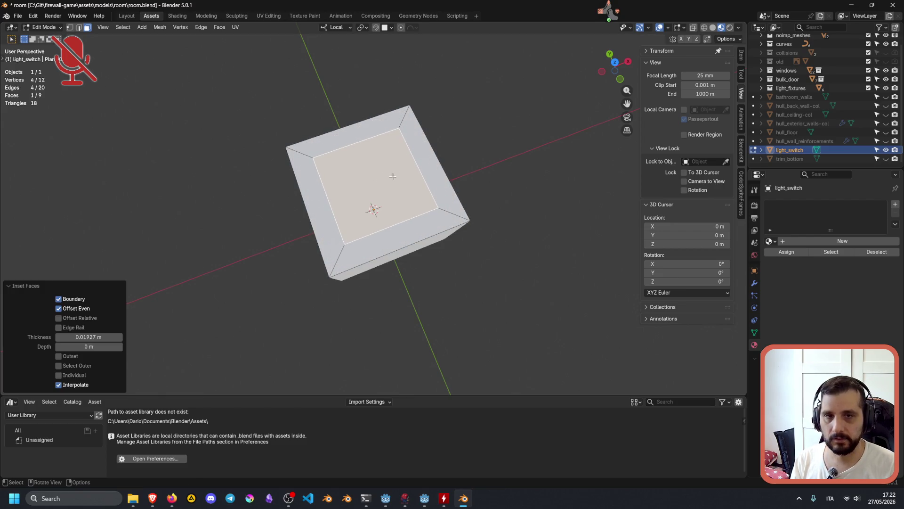
pyautogui.moveTo(387, 177); pyautogui.dragTo(444, 146, button='middle')
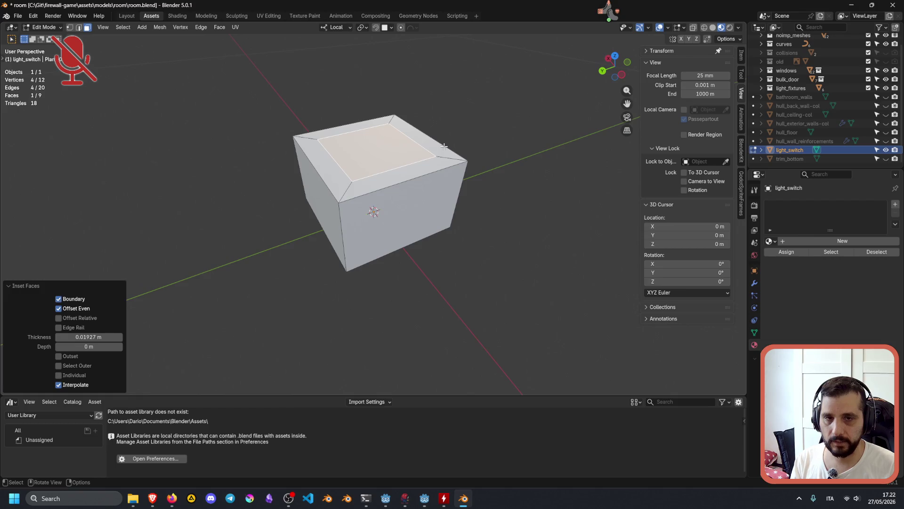
pyautogui.hotkey('ctrl', 'z')
pyautogui.press('i')
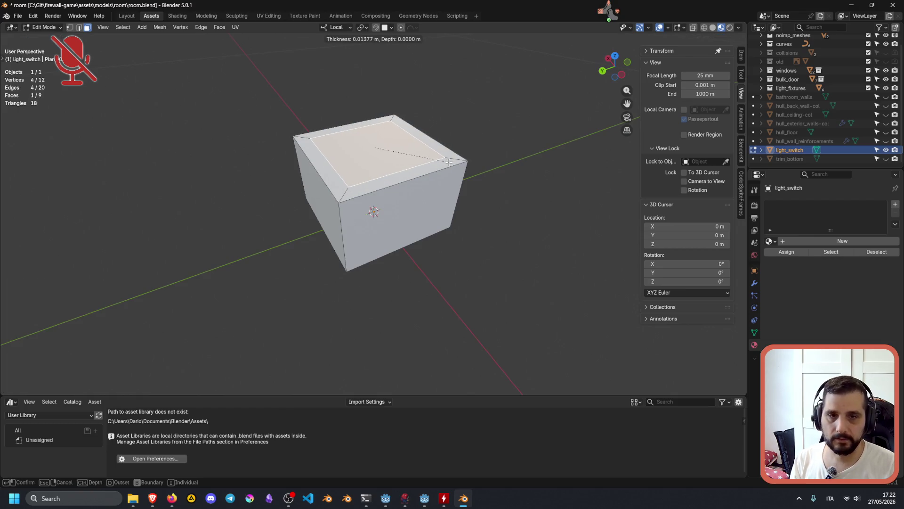
pyautogui.click(438, 142)
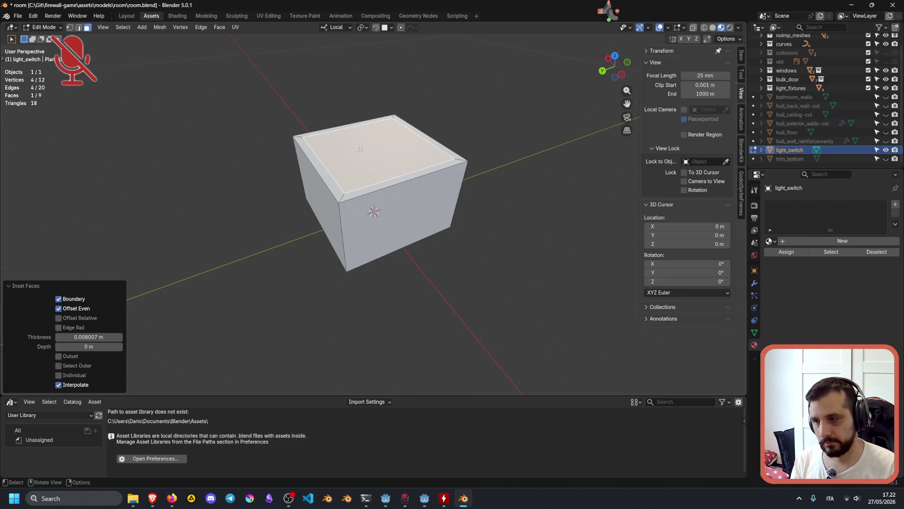
# Scale the inner top face down to 0.797
pyautogui.moveTo(608, 12)
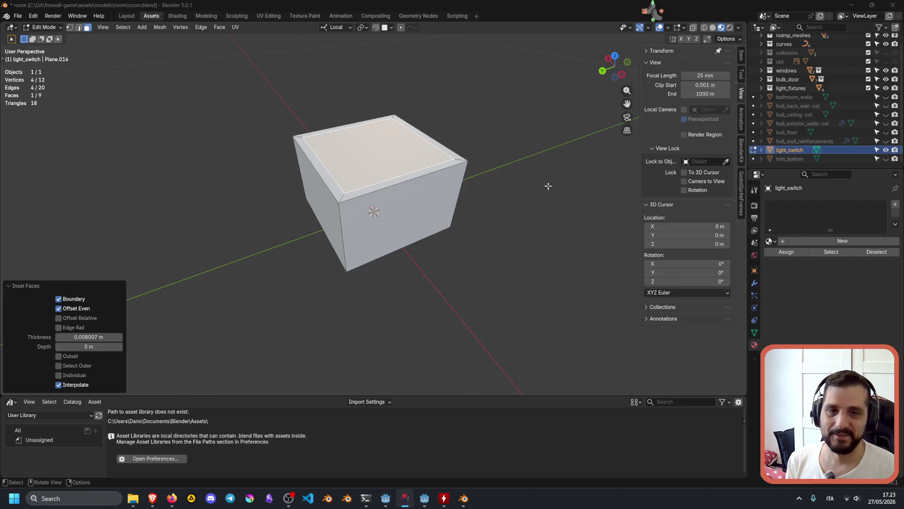
pyautogui.moveTo(488, 216); pyautogui.dragTo(502, 214, button='middle')
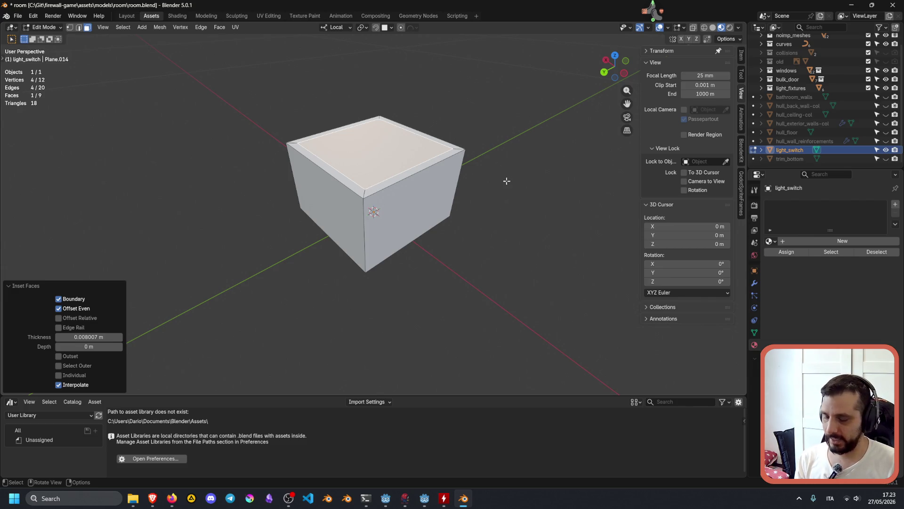
pyautogui.press('s')
pyautogui.click(475, 181)
pyautogui.moveTo(475, 182); pyautogui.dragTo(475, 181, button='middle')
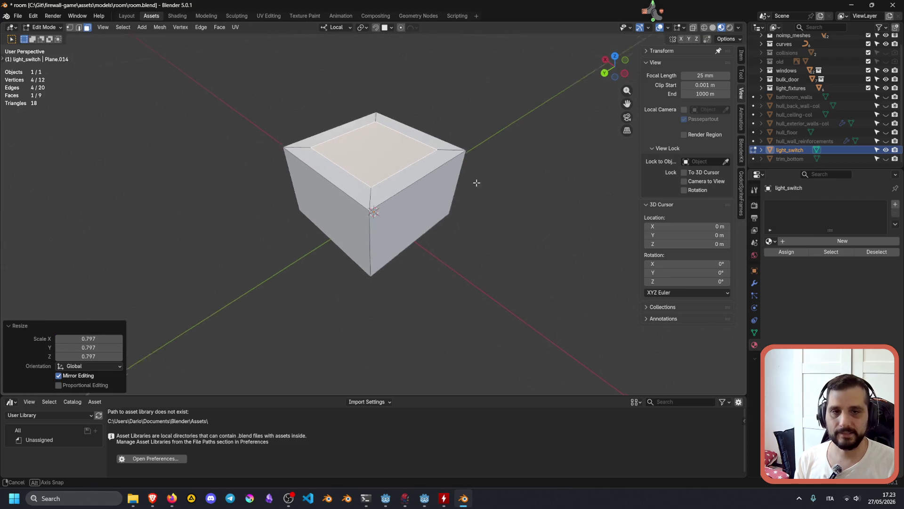
pyautogui.moveTo(376, 238)
pyautogui.mouseDown(button='middle')
pyautogui.moveTo(459, 230)
pyautogui.moveTo(403, 218)
pyautogui.moveTo(442, 212)
pyautogui.mouseUp(button='middle')
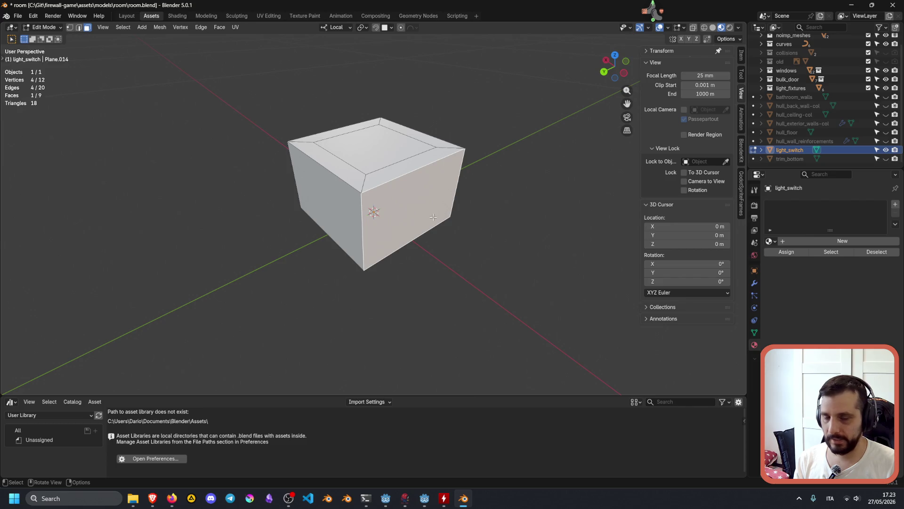
# Turn on X-ray and select the box's four vertical corner edges
pyautogui.click(392, 225)
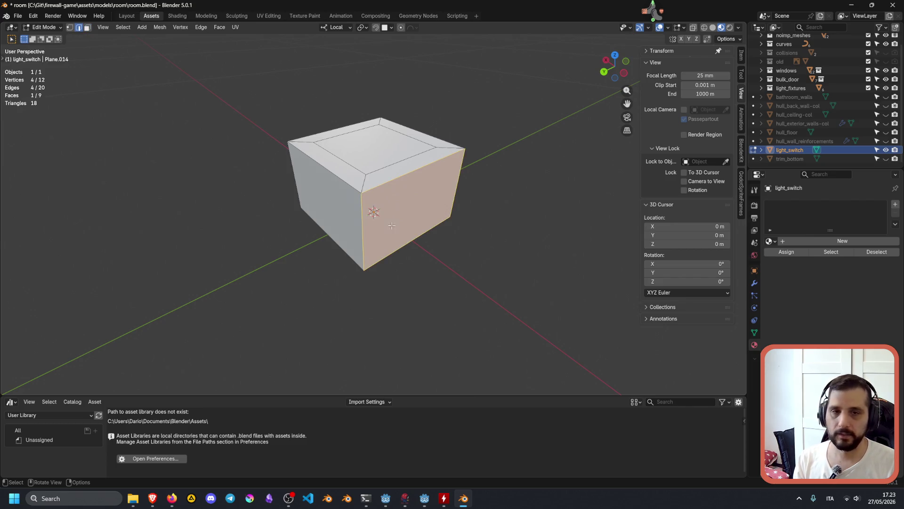
pyautogui.click(704, 27)
pyautogui.click(424, 203)
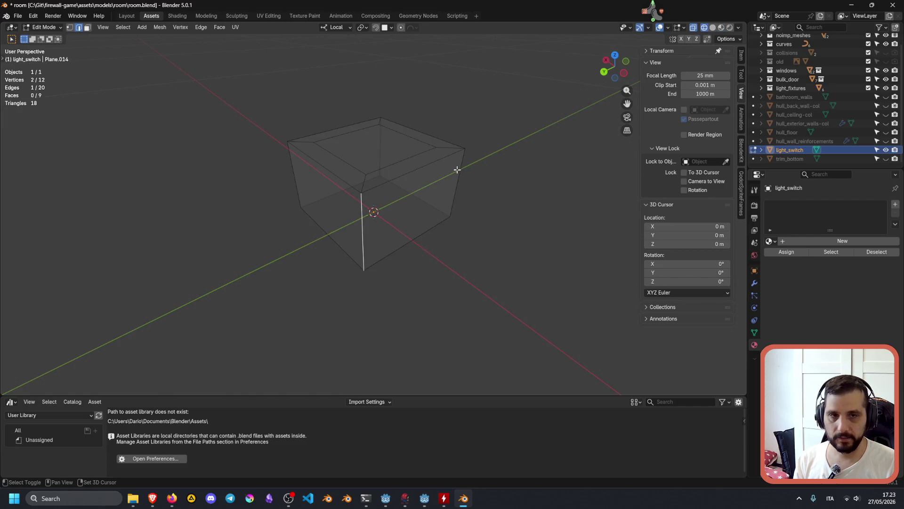
pyautogui.keyDown('shift'); pyautogui.click(456, 179); pyautogui.keyUp('shift')
pyautogui.keyDown('shift'); pyautogui.click(379, 142); pyautogui.keyUp('shift')
pyautogui.keyDown('shift'); pyautogui.click(293, 165); pyautogui.keyUp('shift')
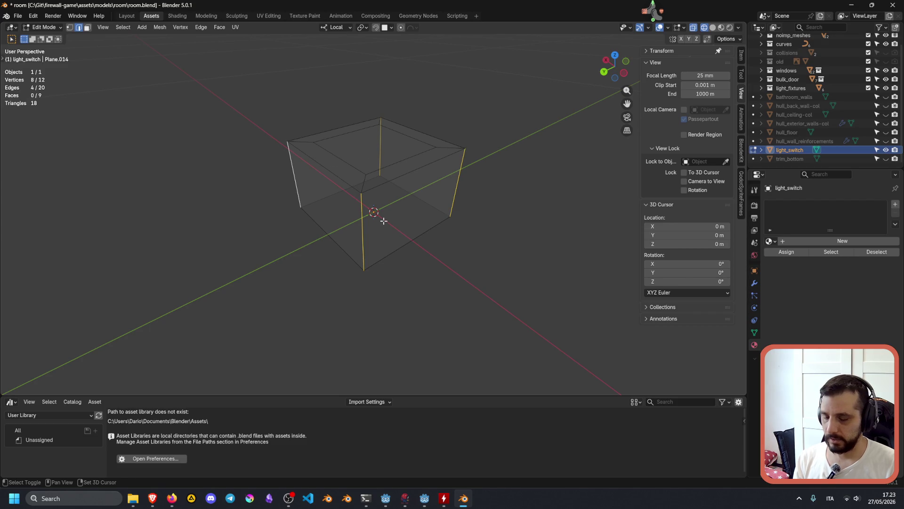
# Bevel the corner edges at 0.0162 m with 4 segments, then deselect them
pyautogui.hotkey('ctrl', 'b')
pyautogui.scroll(1, 417, 223)
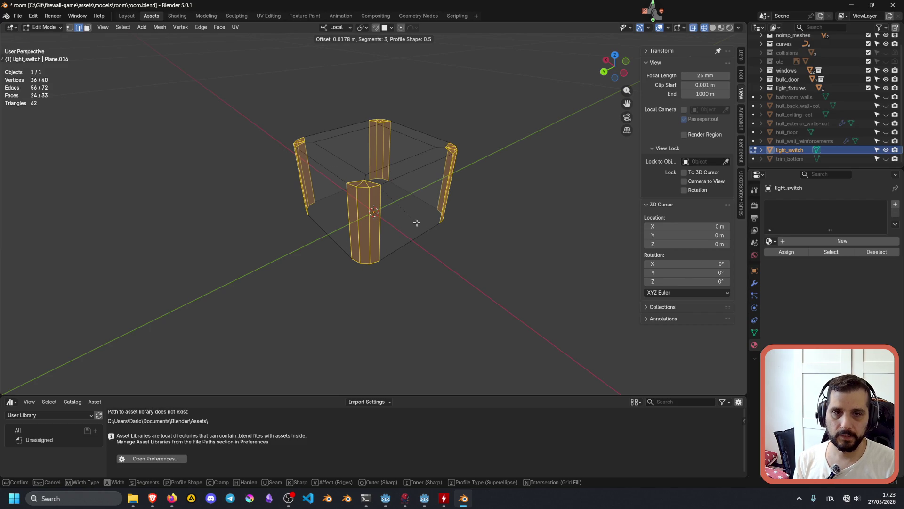
pyautogui.scroll(1, 414, 222)
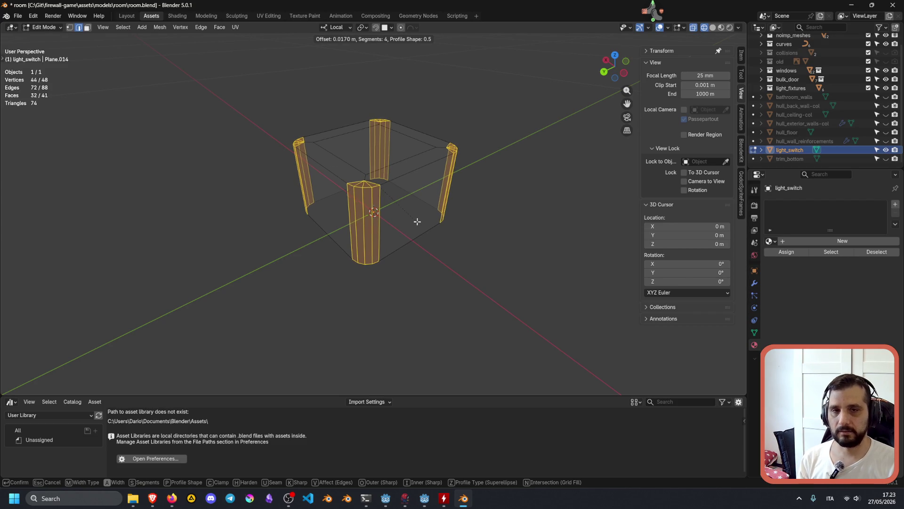
pyautogui.click(416, 218)
pyautogui.moveTo(416, 219)
pyautogui.mouseDown(button='middle')
pyautogui.moveTo(490, 224)
pyautogui.moveTo(434, 238)
pyautogui.moveTo(425, 230)
pyautogui.mouseUp(button='middle')
pyautogui.click(431, 236)
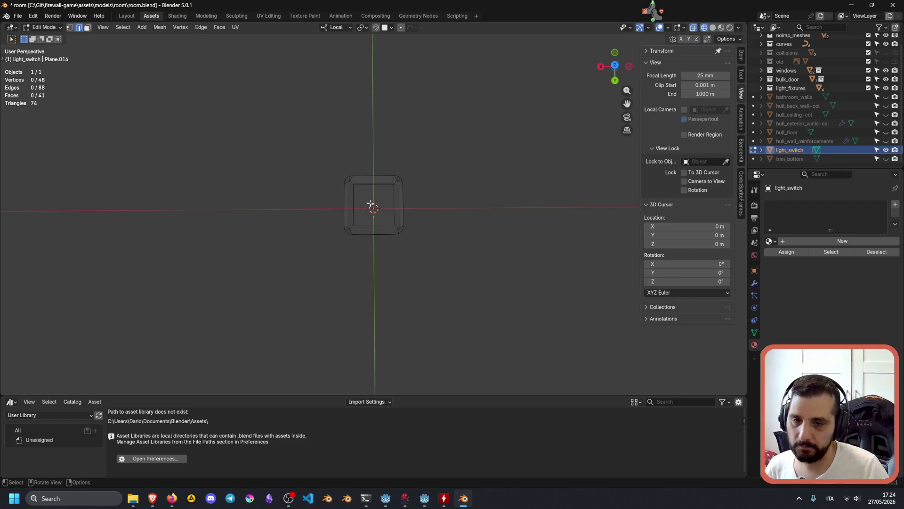
# Select the box's top face in face mode and extrude it a tiny step
pyautogui.moveTo(371, 202)
pyautogui.mouseDown(button='middle')
pyautogui.moveTo(347, 190)
pyautogui.moveTo(341, 170)
pyautogui.mouseUp(button='middle')
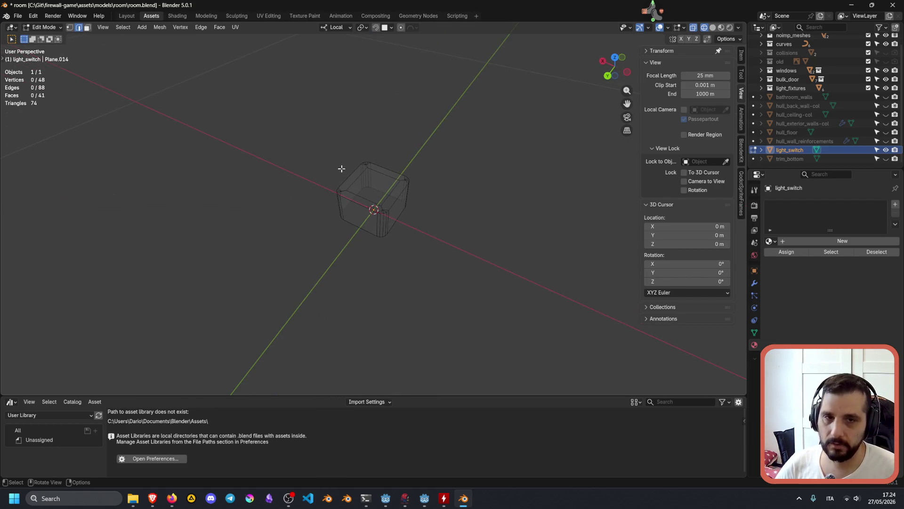
pyautogui.press('3')
pyautogui.click(374, 172)
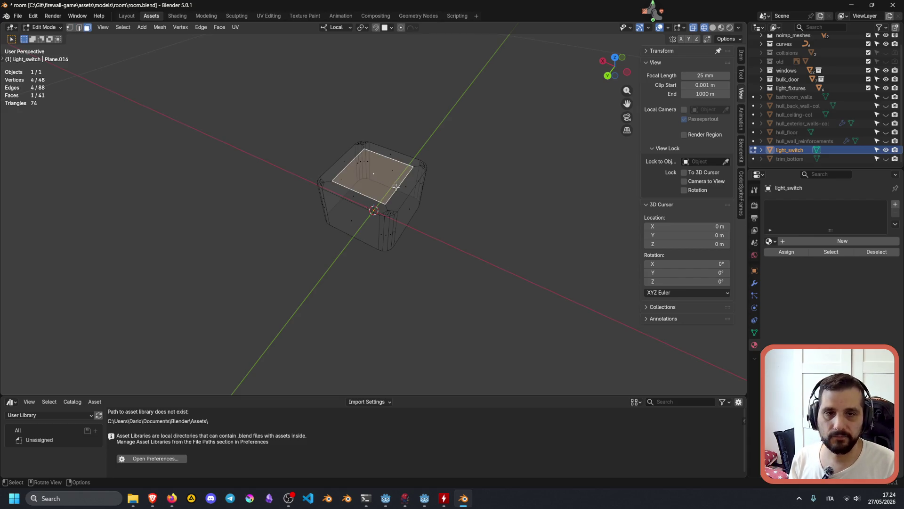
pyautogui.press('e')
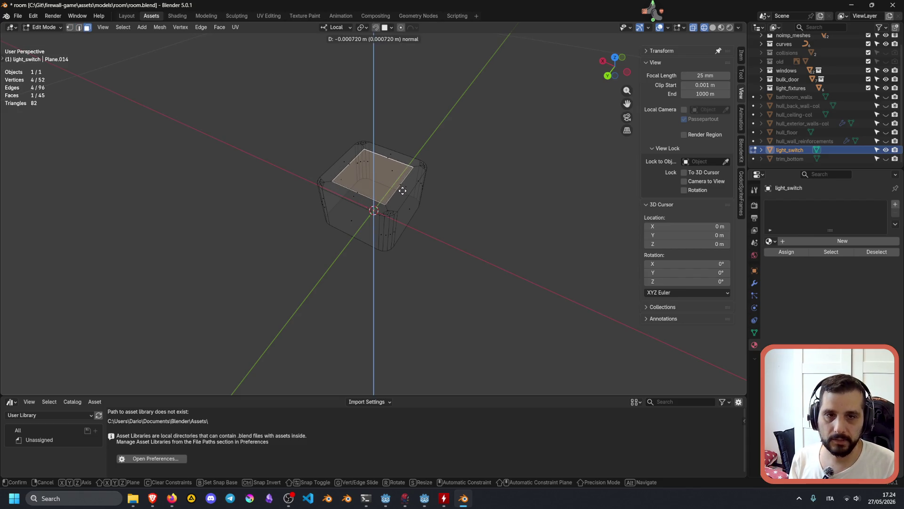
pyautogui.click(404, 193)
# Inset the extruded top face and scale the inner face to 0.511 along local X
pyautogui.moveTo(403, 193); pyautogui.dragTo(258, 204, button='middle')
pyautogui.press('i')
pyautogui.click(378, 188)
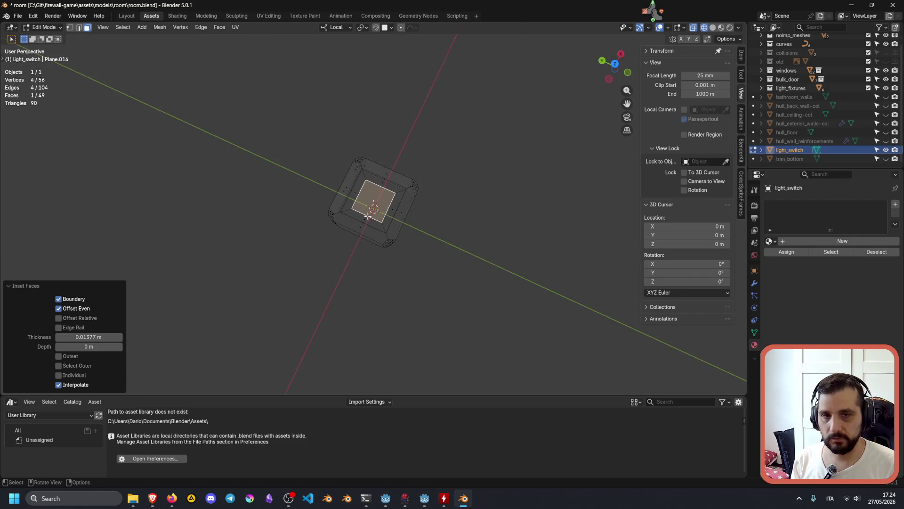
pyautogui.scroll(3, 369, 216)
pyautogui.moveTo(369, 217); pyautogui.dragTo(384, 221, button='middle')
pyautogui.press('s')
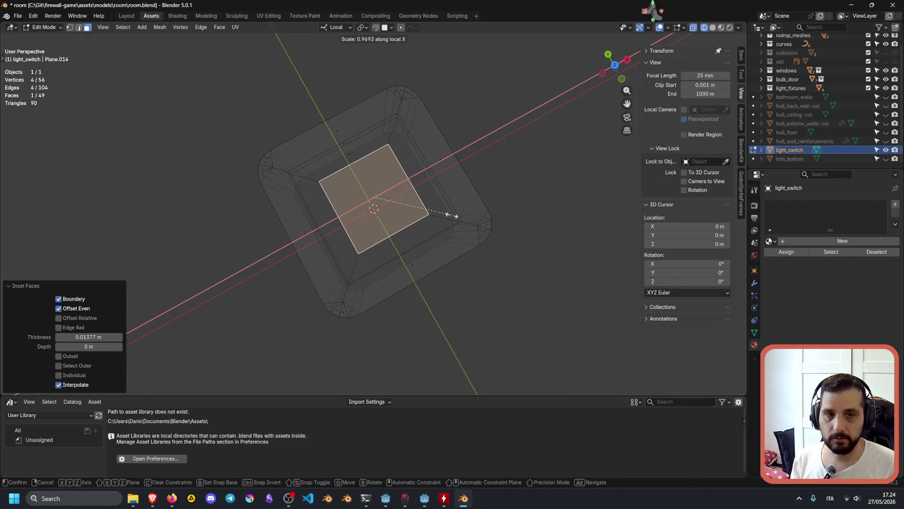
pyautogui.press('x')
pyautogui.press('x')
pyautogui.click(405, 219)
pyautogui.moveTo(404, 219)
pyautogui.mouseDown(button='middle')
pyautogui.moveTo(528, 163)
pyautogui.moveTo(541, 148)
pyautogui.moveTo(448, 151)
pyautogui.mouseUp(button='middle')
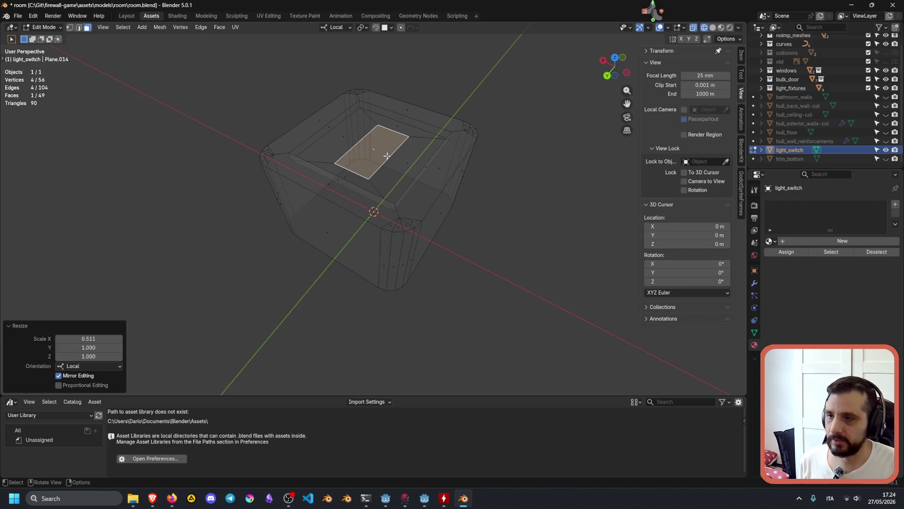
# Raise the narrow top face 0.002 m along its local Z
pyautogui.moveTo(396, 197)
pyautogui.mouseDown(button='middle')
pyautogui.moveTo(434, 210)
pyautogui.moveTo(300, 198)
pyautogui.mouseUp(button='middle')
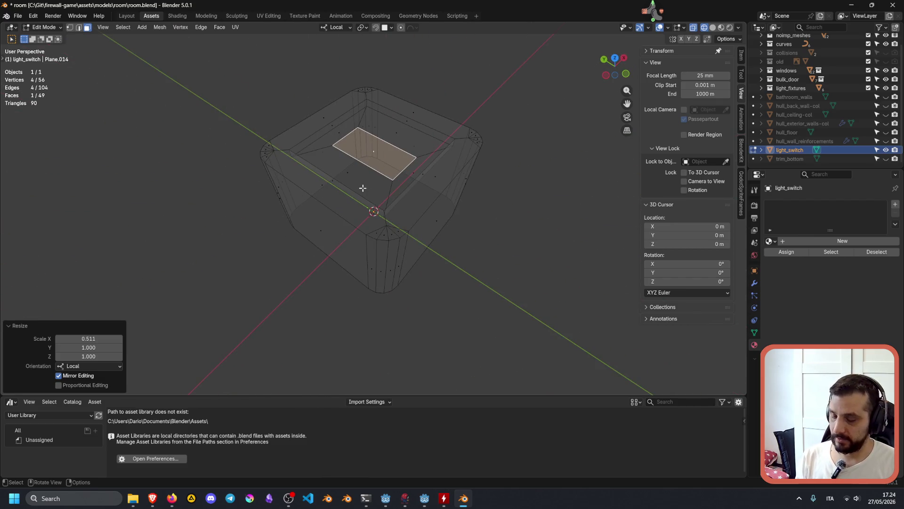
pyautogui.press('g')
pyautogui.press('z')
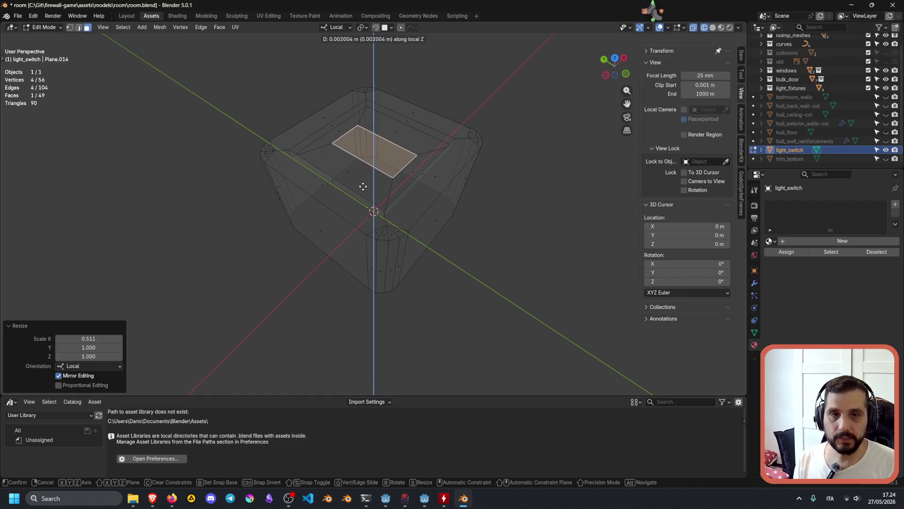
pyautogui.click(363, 186)
pyautogui.moveTo(363, 186)
pyautogui.mouseDown(button='middle')
pyautogui.moveTo(452, 183)
pyautogui.moveTo(515, 169)
pyautogui.moveTo(467, 168)
pyautogui.mouseUp(button='middle')
pyautogui.moveTo(385, 130); pyautogui.dragTo(334, 165, button='middle')
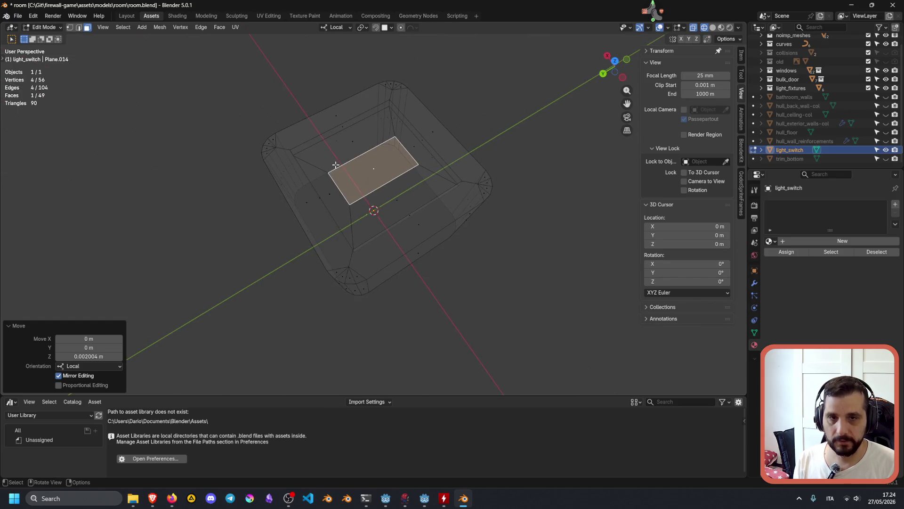
# Try single and double loop cuts around the face, undoing both
pyautogui.hotkey('ctrl', 'r')
pyautogui.click(329, 166)
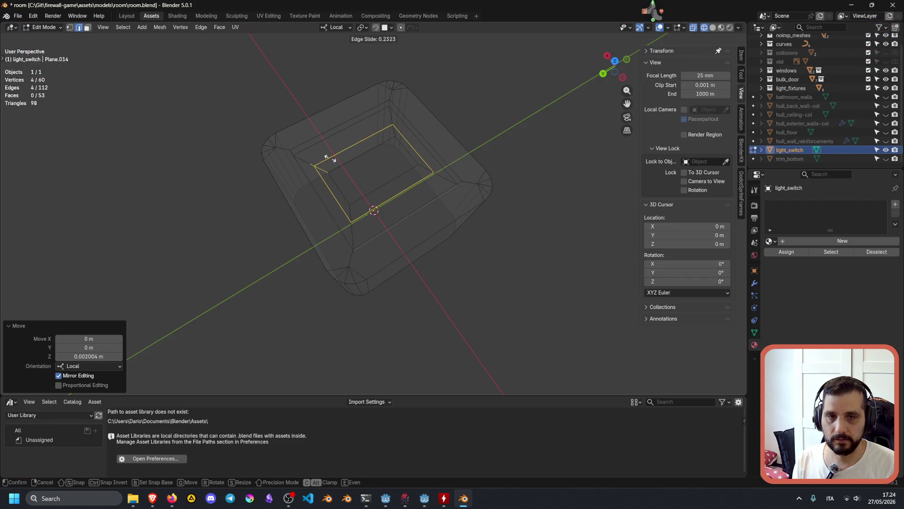
pyautogui.rightClick(330, 158)
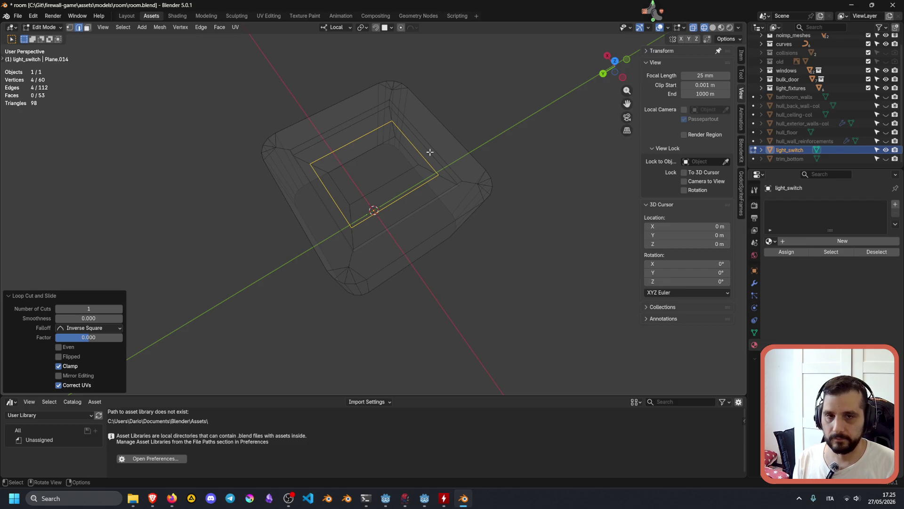
pyautogui.hotkey('ctrl', 'z')
pyautogui.hotkey('ctrl', 'r')
pyautogui.scroll(1, 317, 160)
pyautogui.click(318, 160)
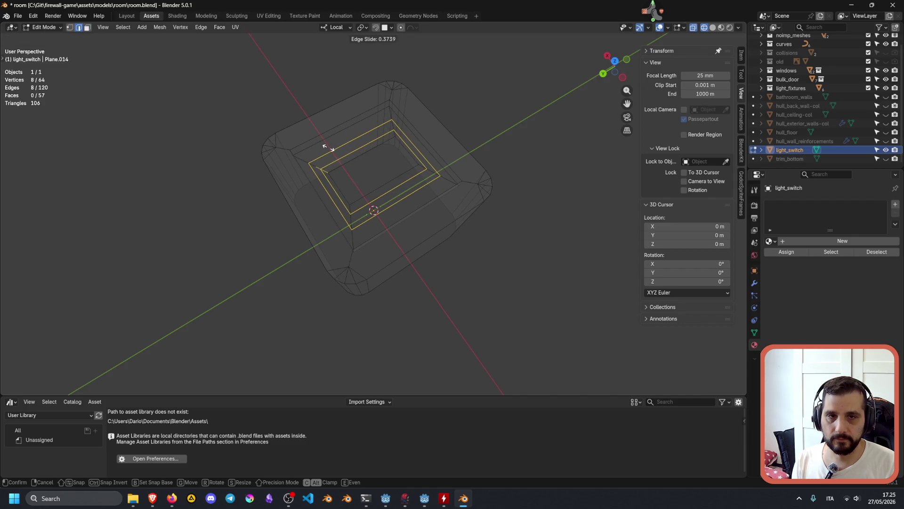
pyautogui.click(330, 149)
pyautogui.moveTo(330, 149)
pyautogui.mouseDown(button='middle')
pyautogui.moveTo(398, 160)
pyautogui.moveTo(452, 143)
pyautogui.moveTo(453, 154)
pyautogui.moveTo(385, 137)
pyautogui.moveTo(388, 198)
pyautogui.mouseUp(button='middle')
pyautogui.hotkey('ctrl', 'z')
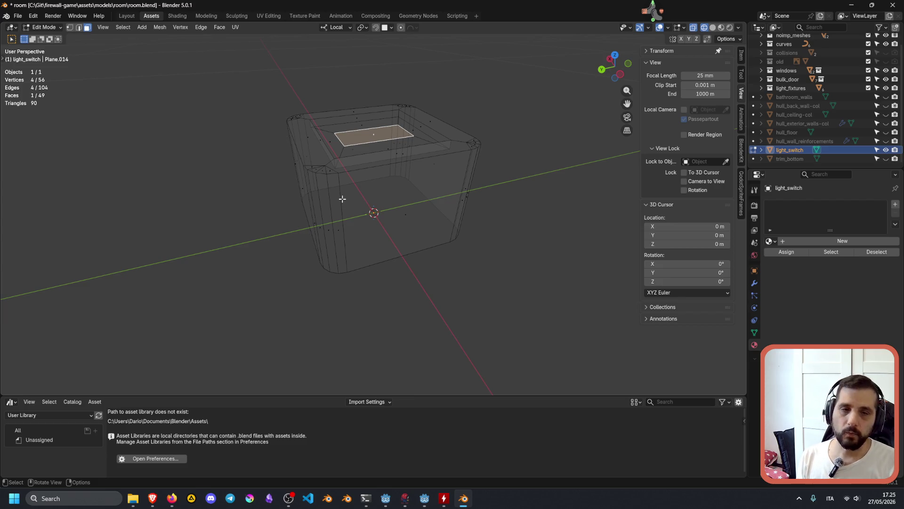
# Add a loop cut around the box sides and bevel it into three segments
pyautogui.hotkey('ctrl', 'r')
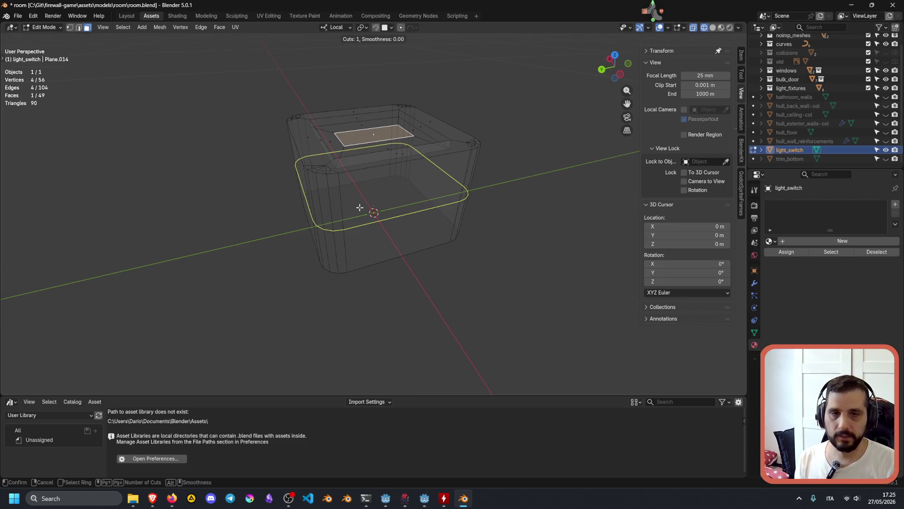
pyautogui.click(360, 183)
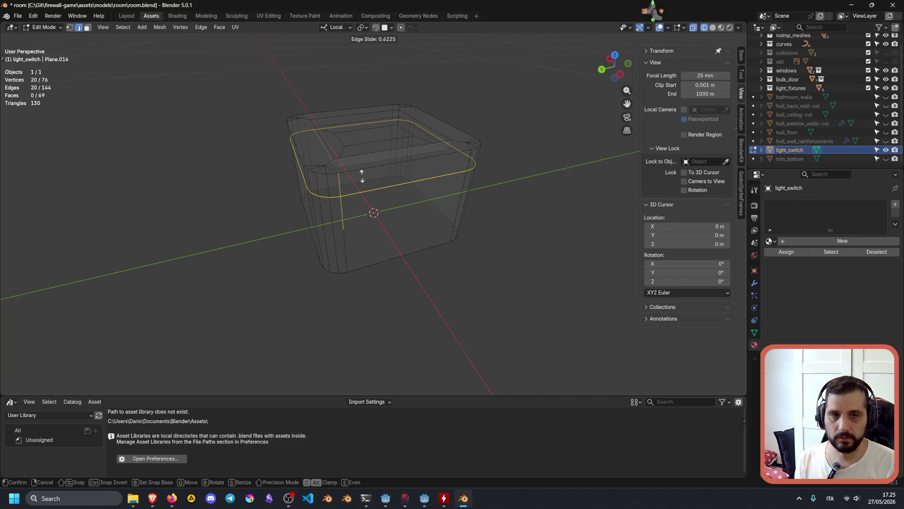
pyautogui.click(362, 179)
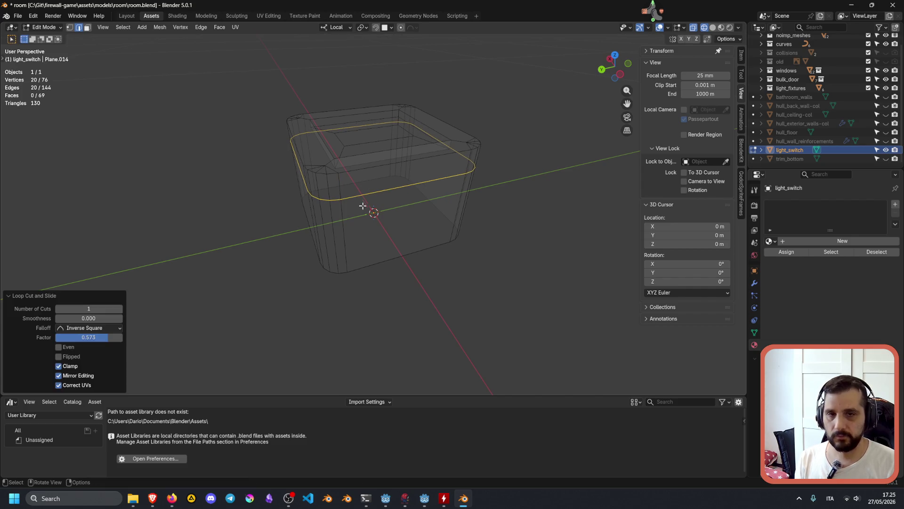
pyautogui.hotkey('ctrl', 'b')
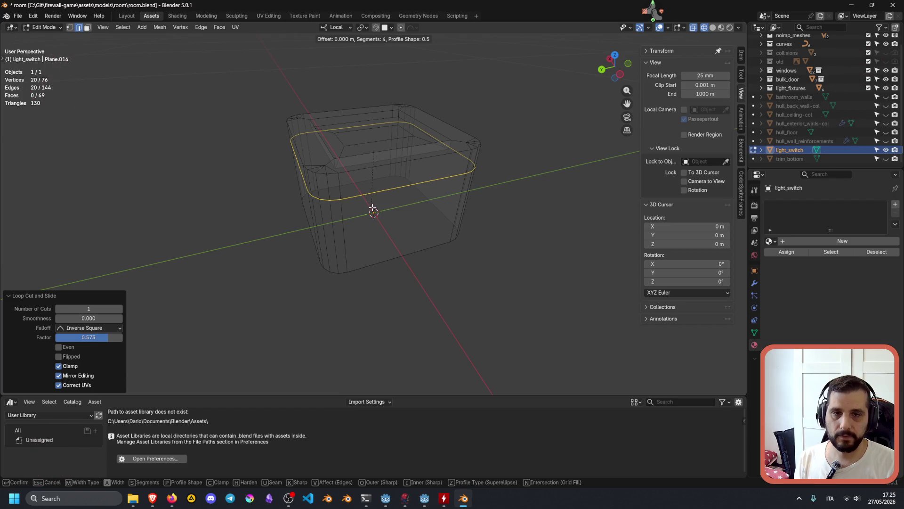
pyautogui.scroll(-2, 373, 209)
pyautogui.scroll(-1, 381, 212)
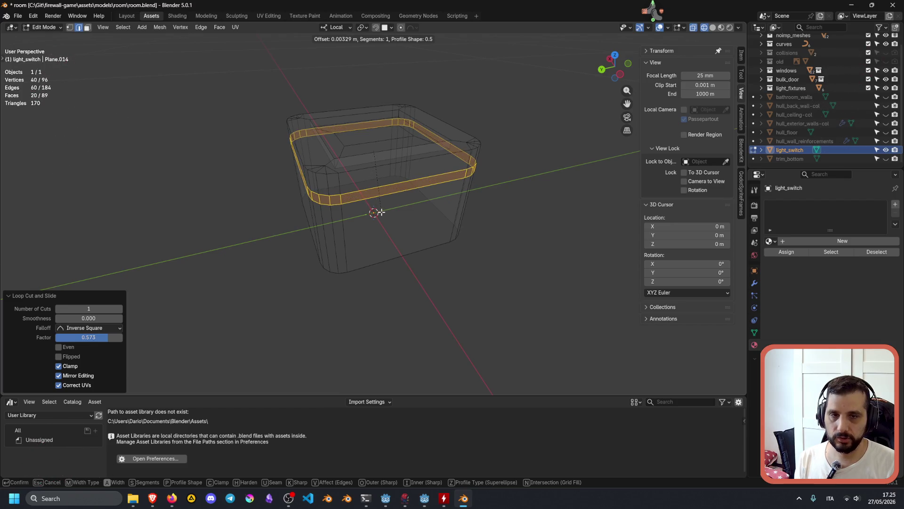
pyautogui.scroll(1, 380, 212)
pyautogui.scroll(1, 381, 212)
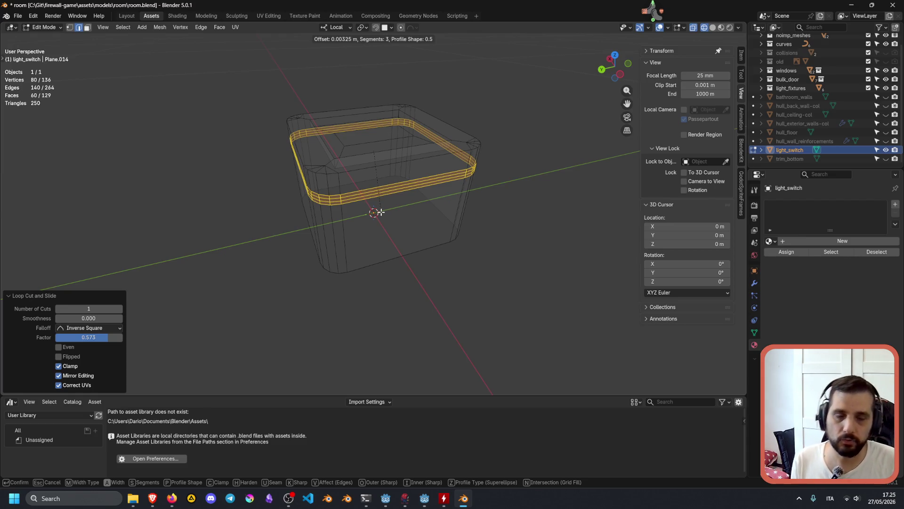
pyautogui.click(376, 210)
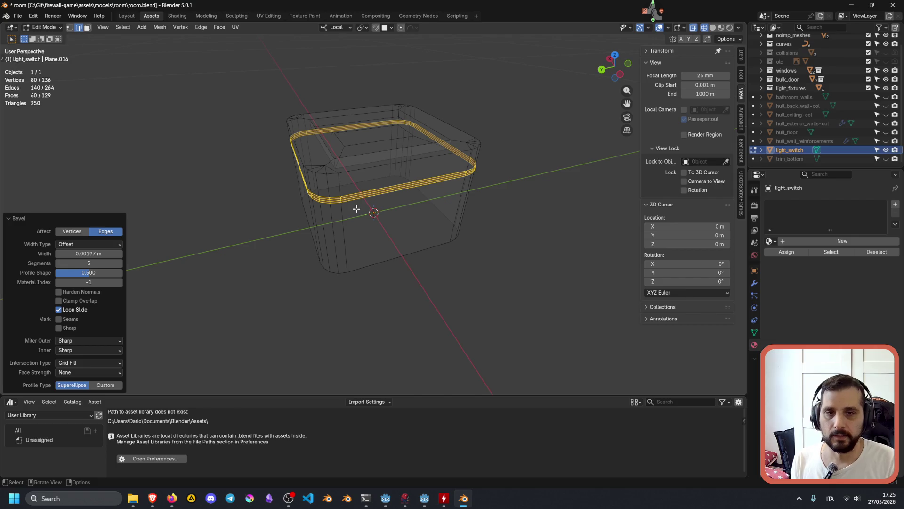
# Shrink the selection to the band's middle loop, scale it to 0.956, and deselect all
pyautogui.press('ctrl+KP_Subtract')
pyautogui.moveTo(356, 209)
pyautogui.mouseDown(button='middle')
pyautogui.moveTo(403, 190)
pyautogui.moveTo(404, 198)
pyautogui.mouseUp(button='middle')
pyautogui.press('s')
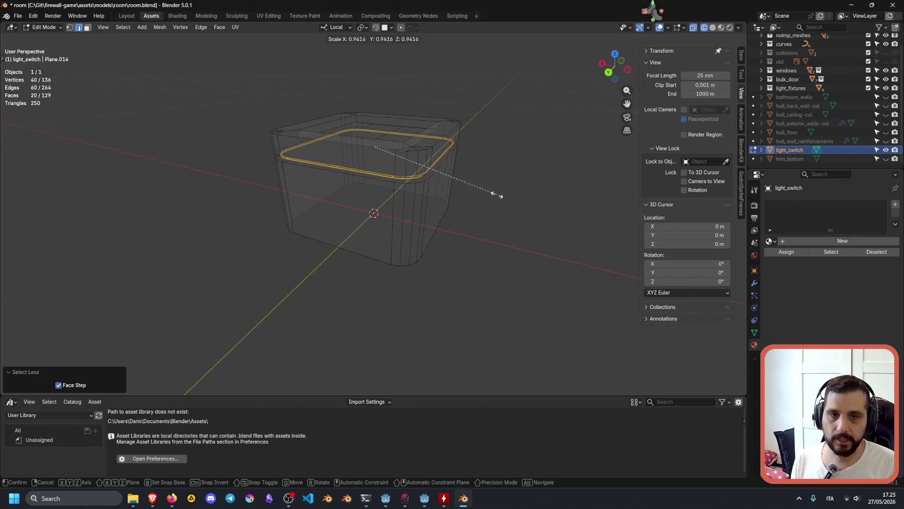
pyautogui.click(499, 194)
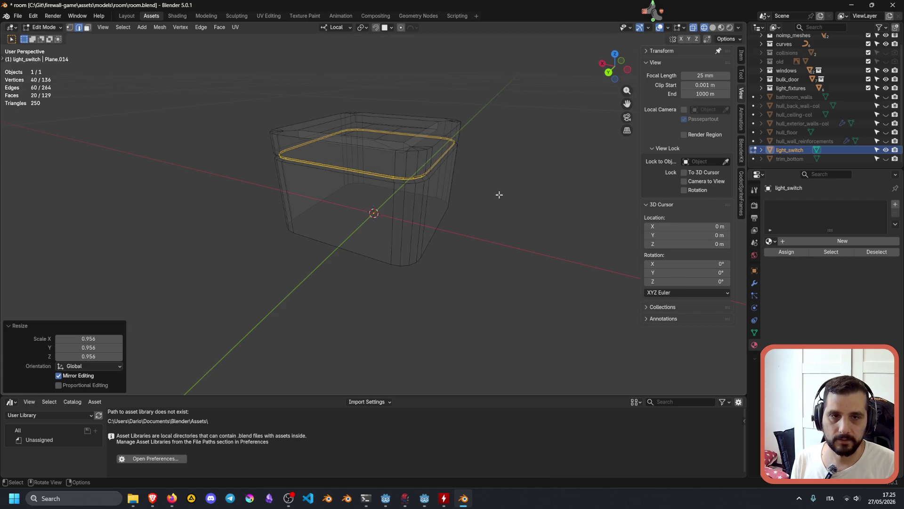
pyautogui.click(476, 181)
pyautogui.moveTo(495, 171)
pyautogui.mouseDown(button='middle')
pyautogui.moveTo(314, 199)
pyautogui.moveTo(361, 214)
pyautogui.mouseUp(button='middle')
pyautogui.scroll(-5, 314, 199)
pyautogui.scroll(3, 348, 174)
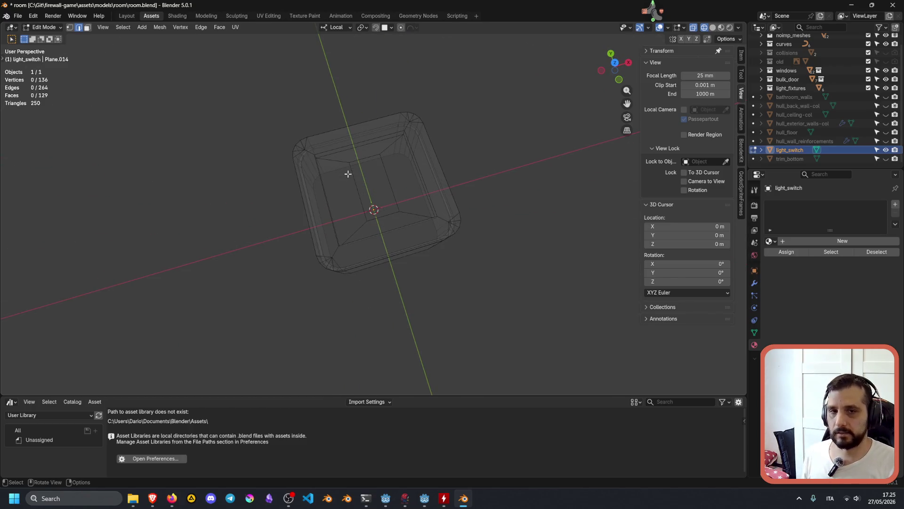
# In vertex mode, select the box's four outer corner vertices, starting at the top-left
pyautogui.scroll(5, 294, 153)
pyautogui.scroll(-4, 298, 139)
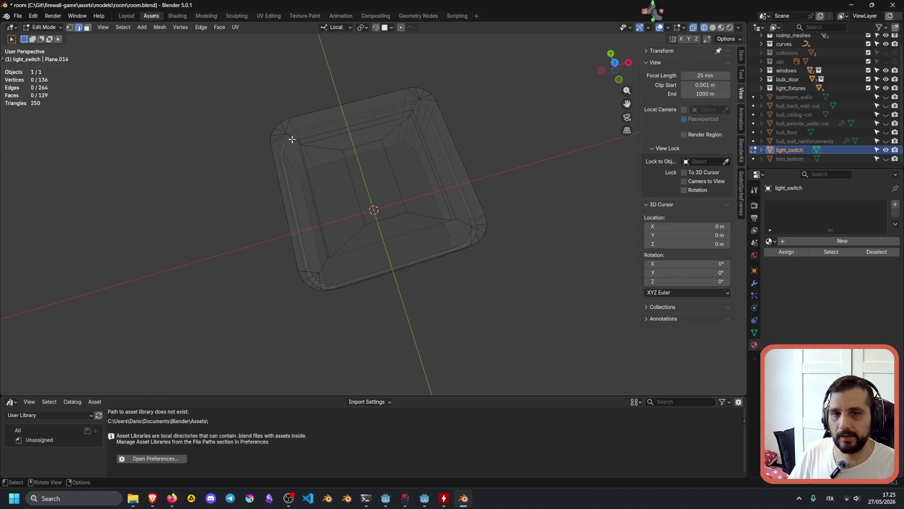
pyautogui.click(292, 133)
pyautogui.press('1')
pyautogui.click(289, 131)
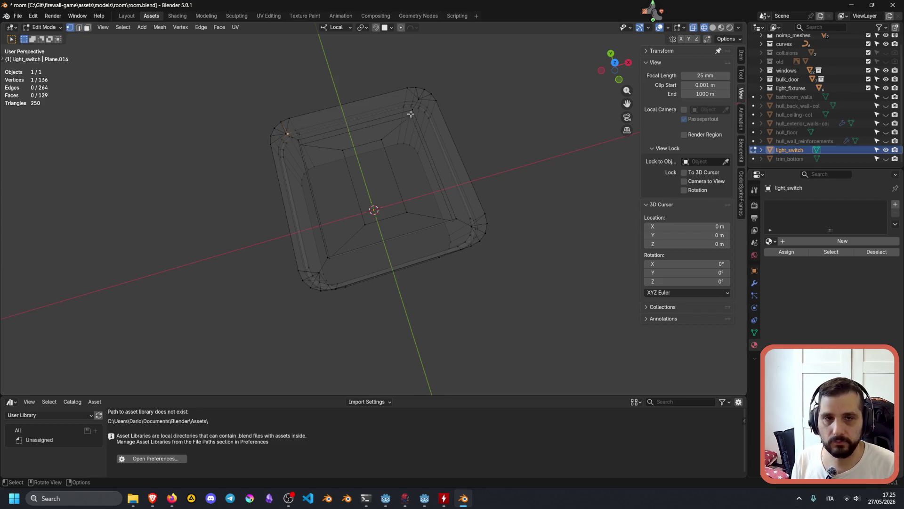
pyautogui.moveTo(416, 107)
pyautogui.mouseDown(button='middle')
pyautogui.moveTo(458, 106)
pyautogui.moveTo(476, 93)
pyautogui.mouseUp(button='middle')
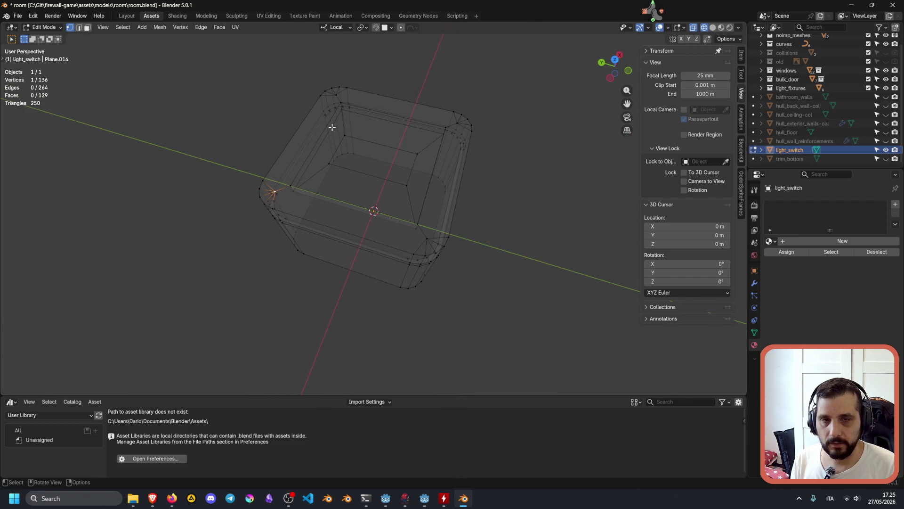
pyautogui.keyDown('shift'); pyautogui.click(336, 95); pyautogui.keyUp('shift')
pyautogui.keyDown('shift'); pyautogui.click(458, 123); pyautogui.keyUp('shift')
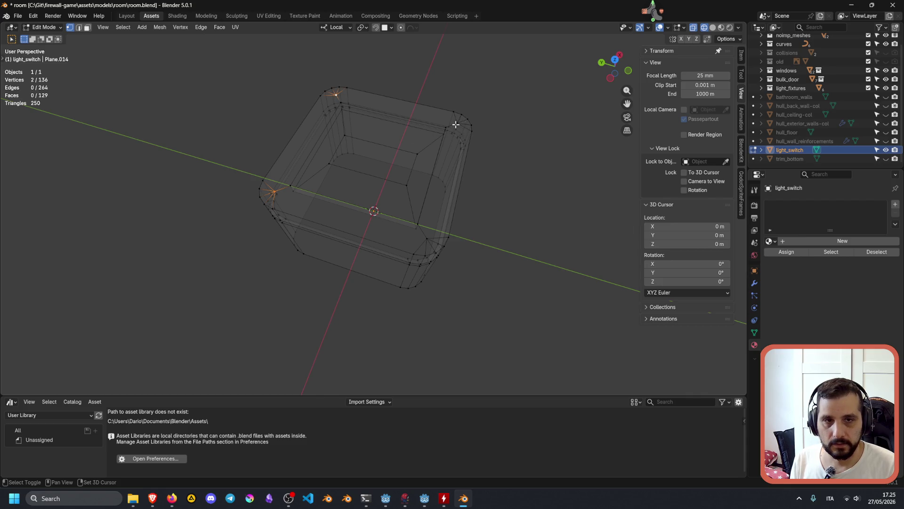
pyautogui.keyDown('shift'); pyautogui.click(426, 237); pyautogui.keyUp('shift')
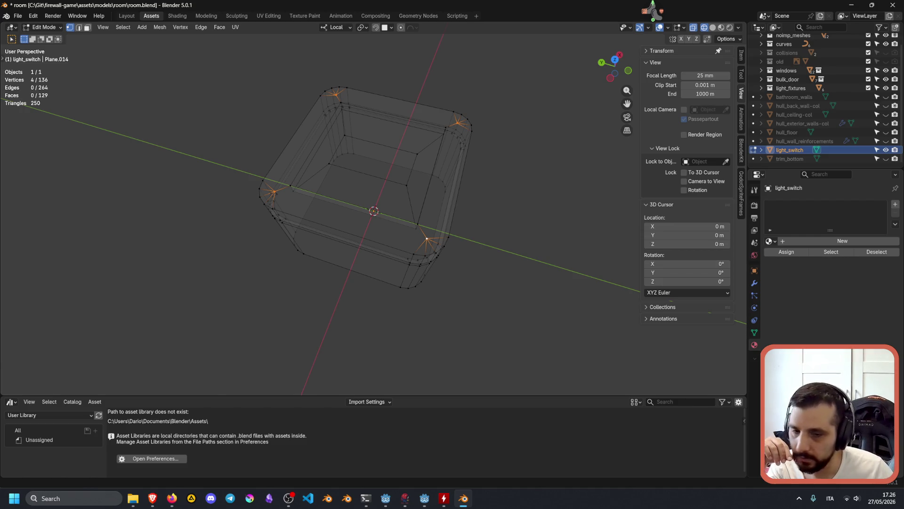
pyautogui.moveTo(152, 498)
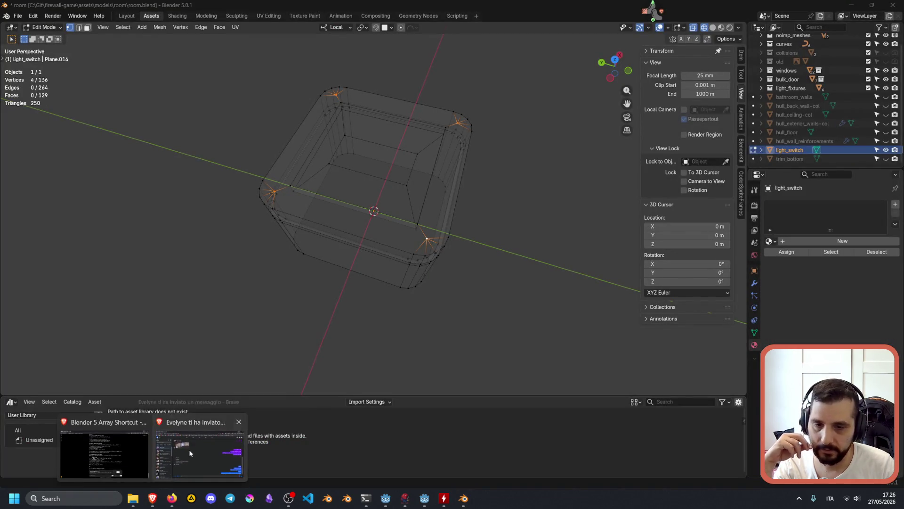
pyautogui.click(189, 453)
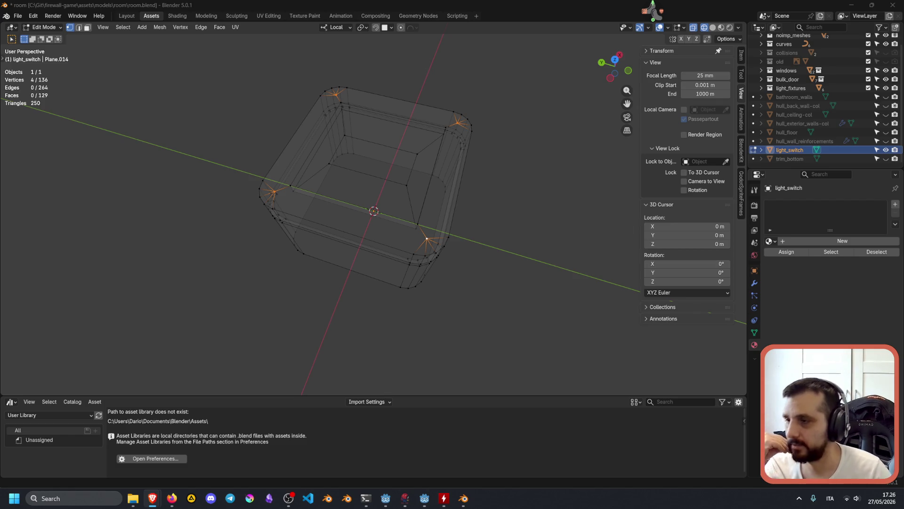
pyautogui.hotkey('alt', 'Tab')
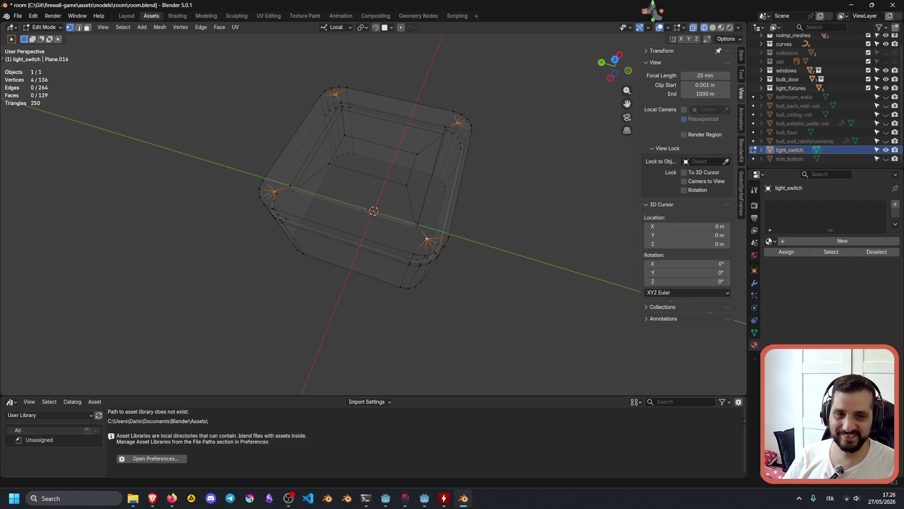
pyautogui.moveTo(159, 501)
pyautogui.hotkey('ctrl', 'b')
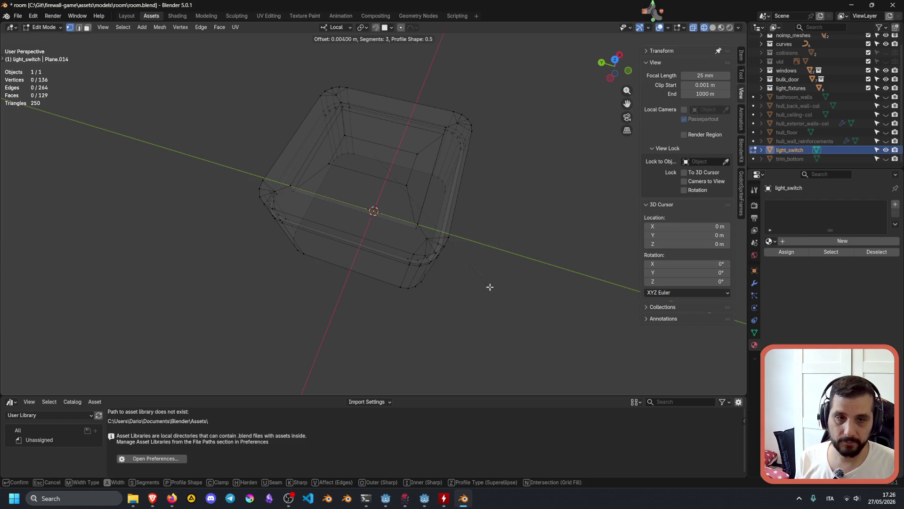
# Bevel the box's four corner vertices at 0.00527 m with a single segment
pyautogui.click(456, 253)
pyautogui.hotkey('ctrl', 'b')
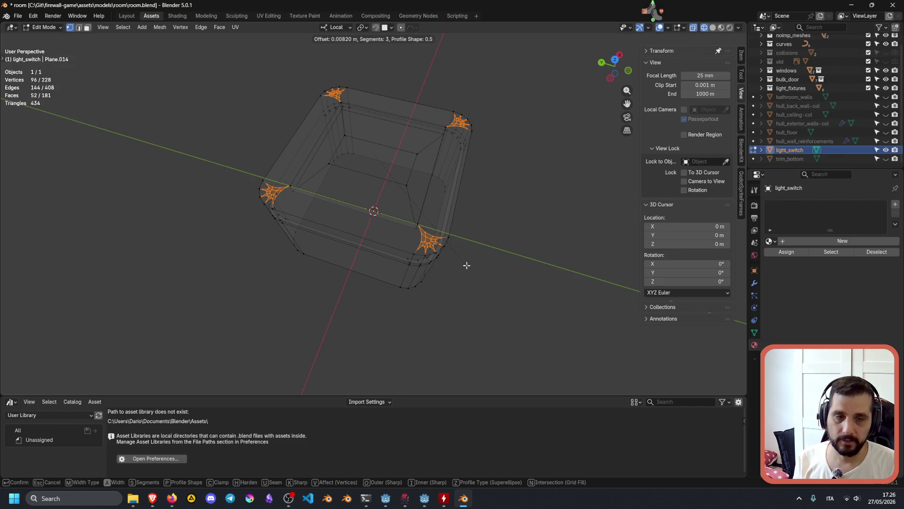
pyautogui.scroll(-2, 466, 265)
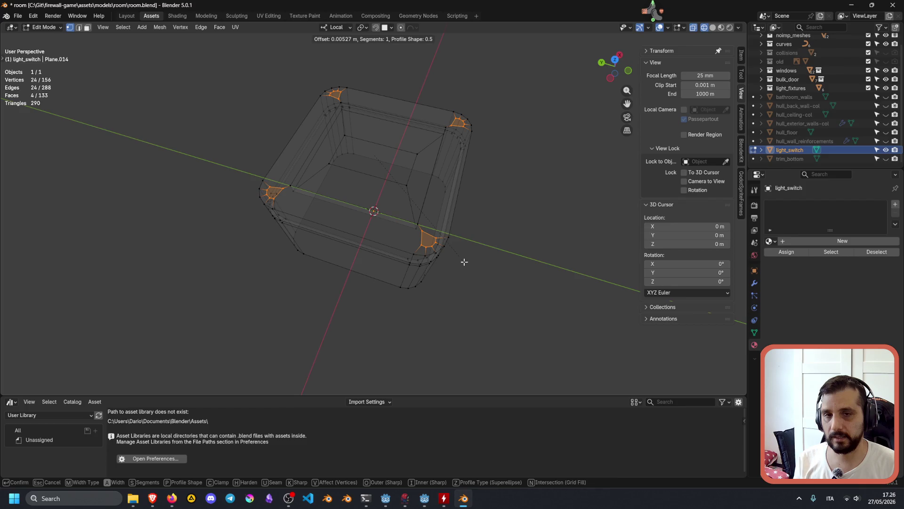
pyautogui.click(464, 262)
# Run the Circle command from the F3 search on the mesh, then undo the added circle
pyautogui.press('F3')
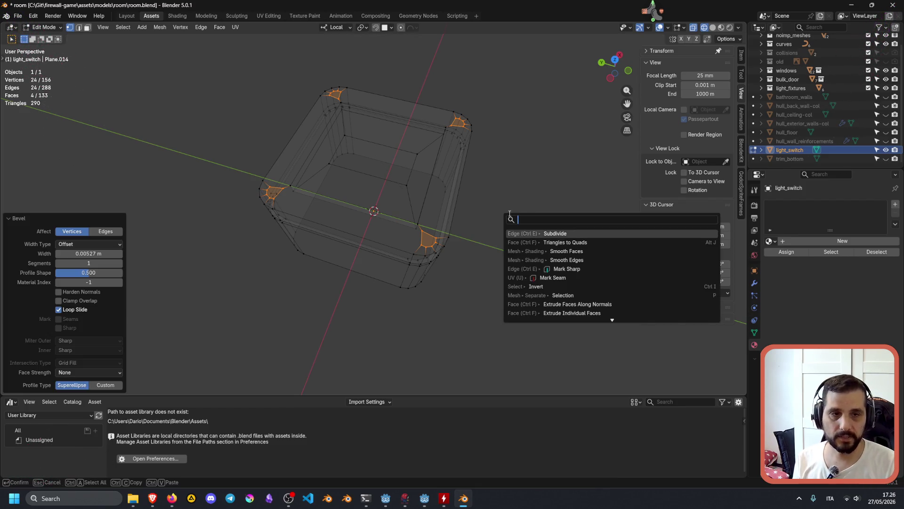
pyautogui.write('circle')
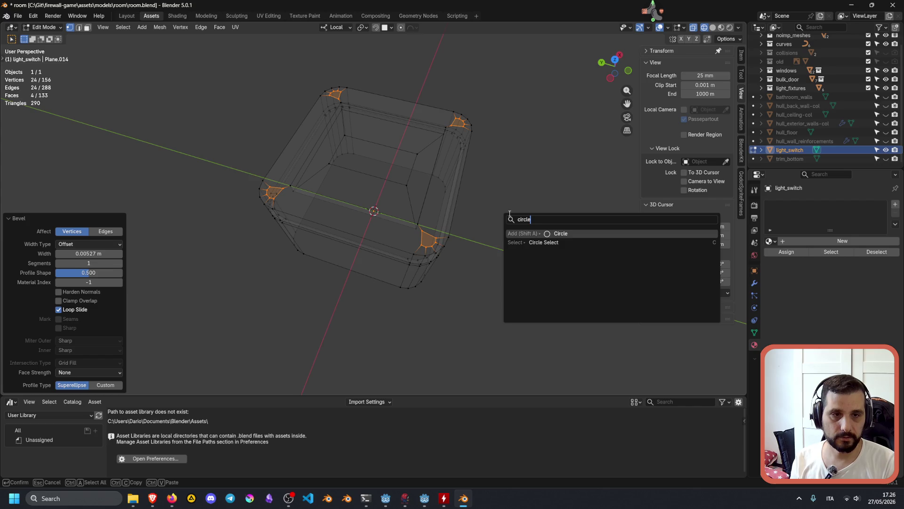
pyautogui.press('Down')
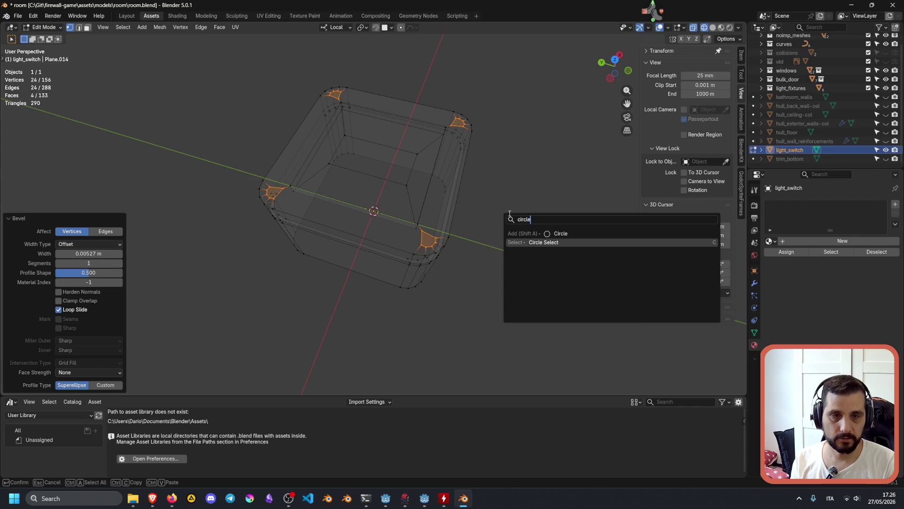
pyautogui.press('Up')
pyautogui.press('Return')
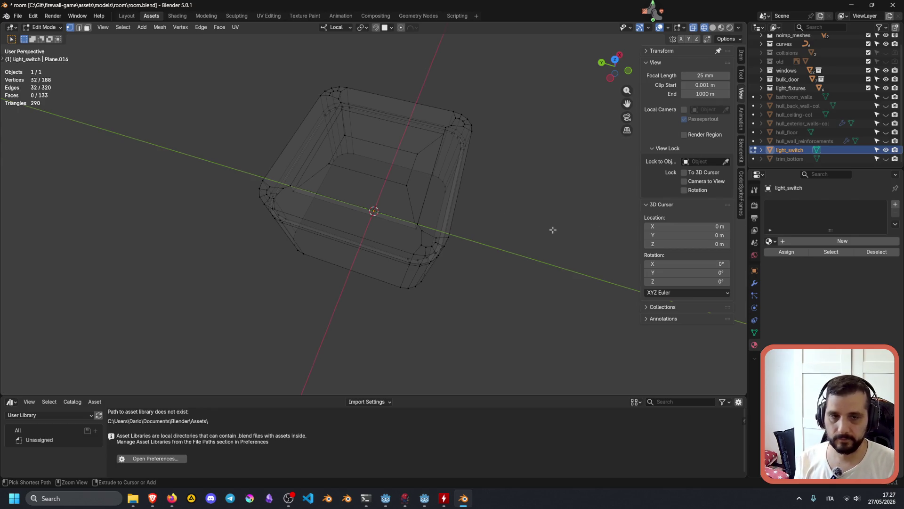
pyautogui.hotkey('ctrl', 'z')
pyautogui.moveTo(156, 505)
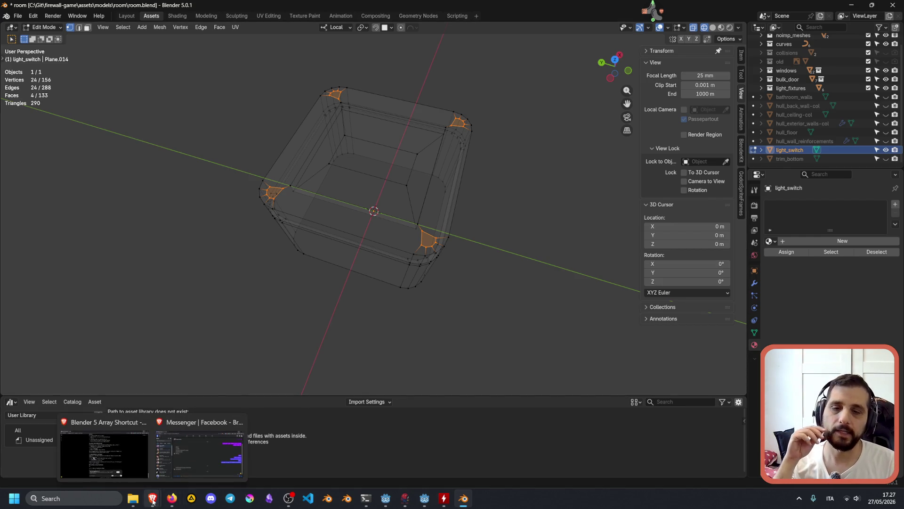
# Ask ChatGPT 'can I "bevel" a single vert in a circle shape?' and read the Vertex Bevel reply
pyautogui.click(126, 456)
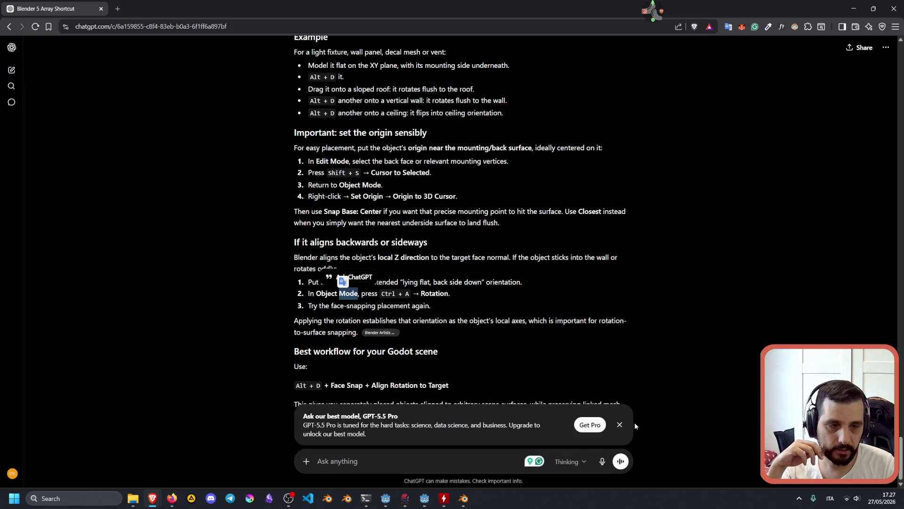
pyautogui.click(620, 425)
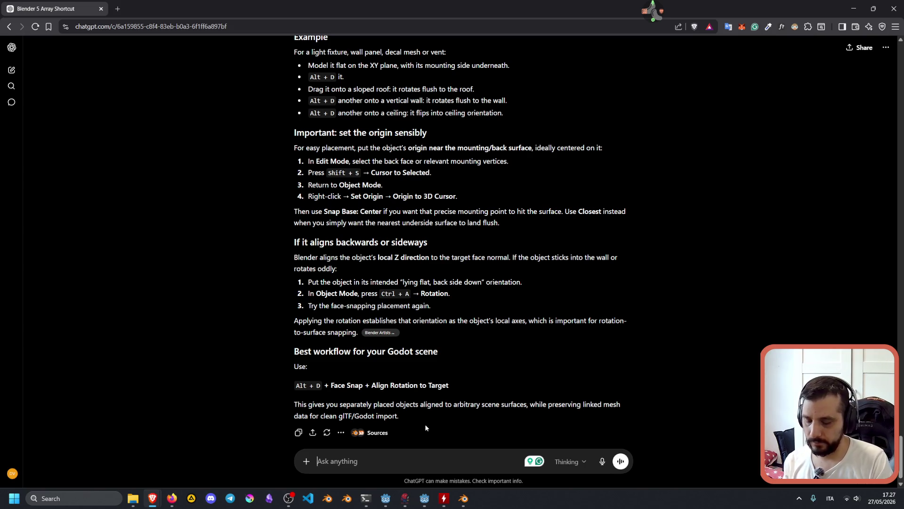
pyautogui.write('can I ')
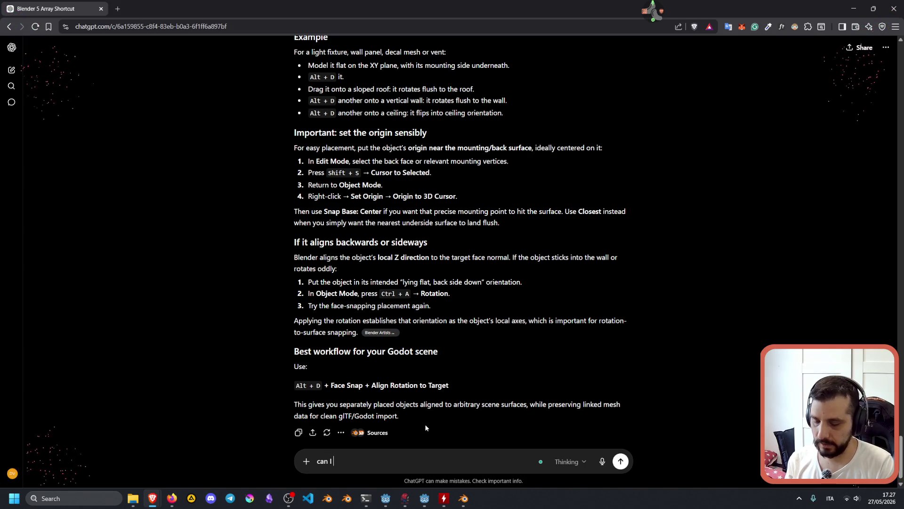
pyautogui.write('"beve')
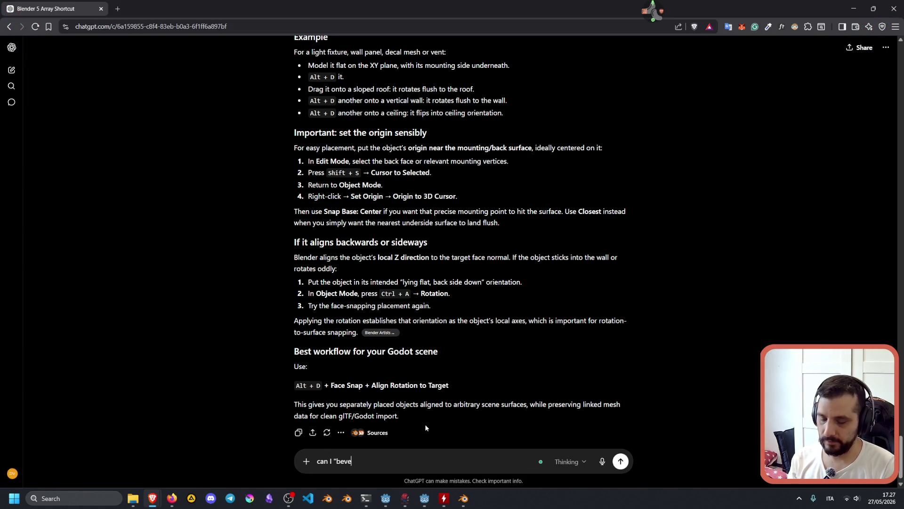
pyautogui.write('l" a single vert')
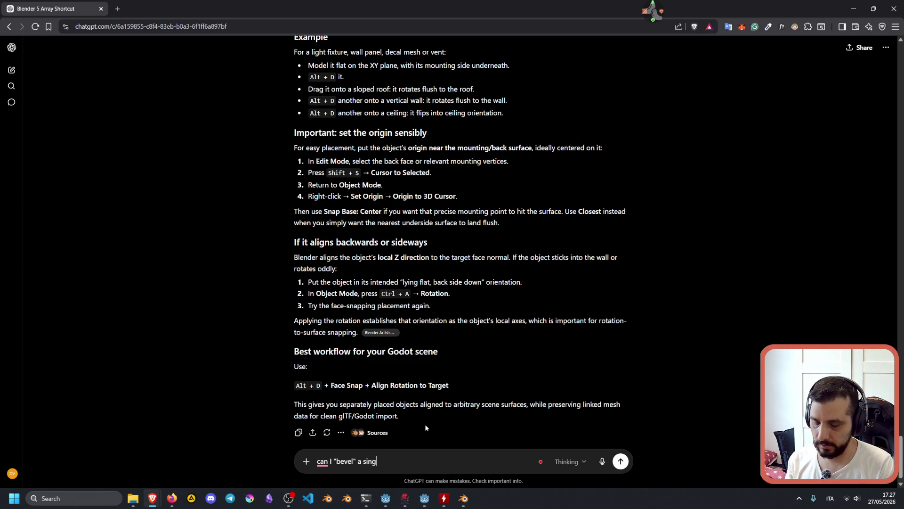
pyautogui.write(' in a circle shape?')
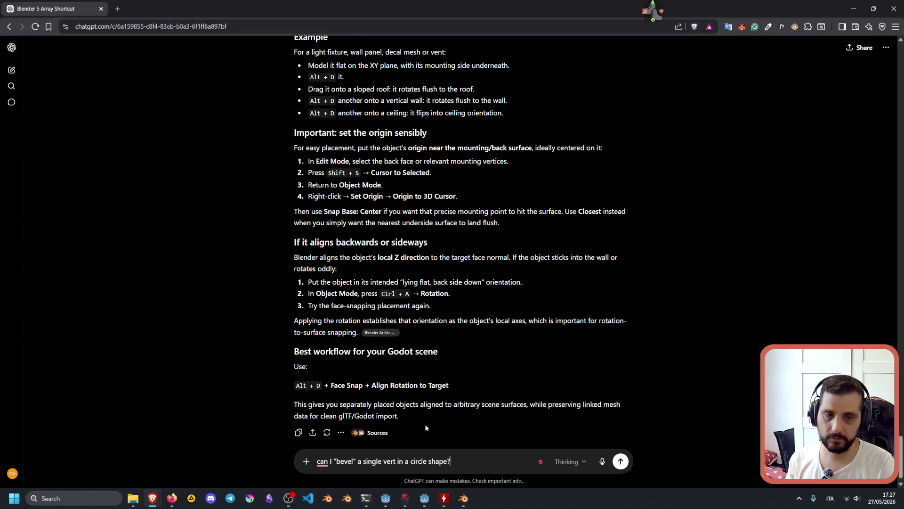
pyautogui.press('Return')
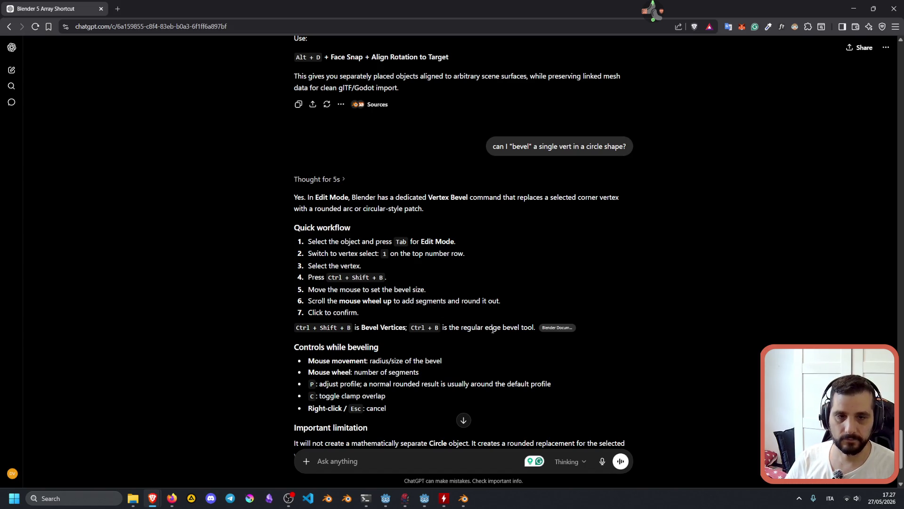
pyautogui.scroll(-2, 371, 332)
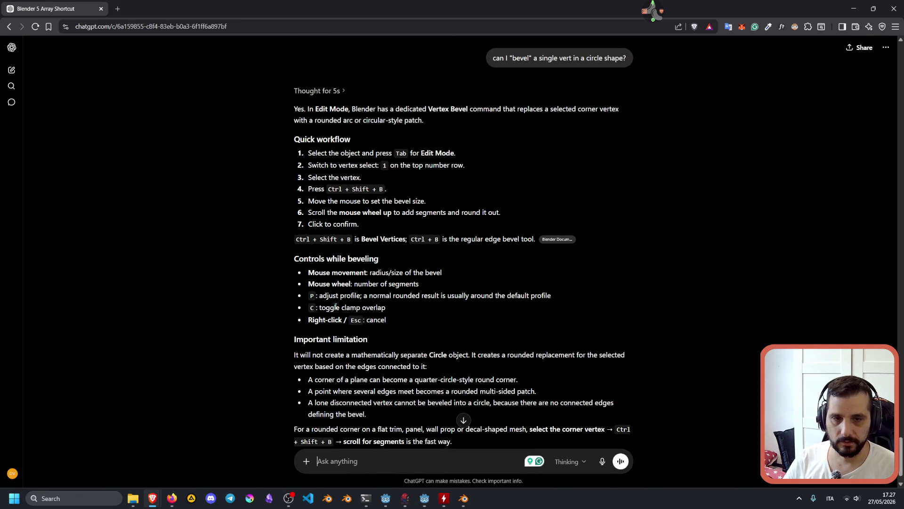
pyautogui.scroll(-1, 330, 317)
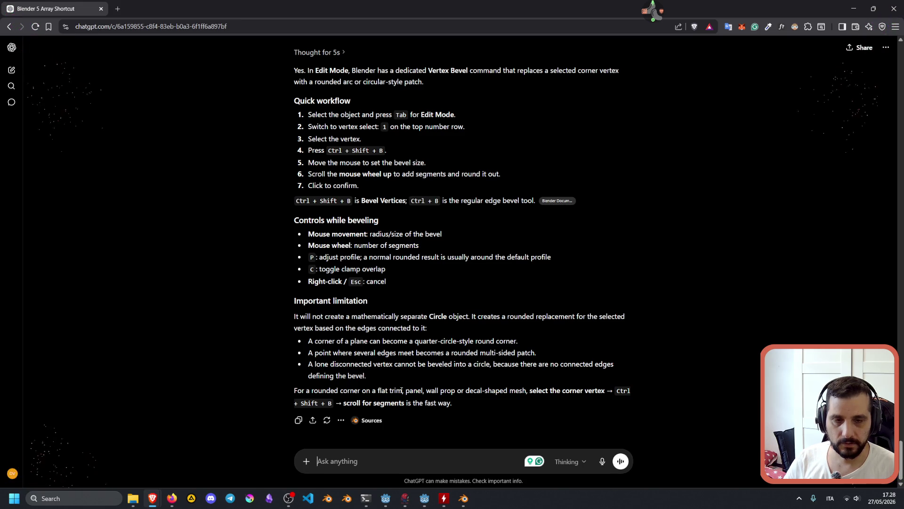
pyautogui.click(383, 457)
# Ask ChatGPT why a selected vertex group isn't circular after a vertex bevel
pyautogui.write('yea')
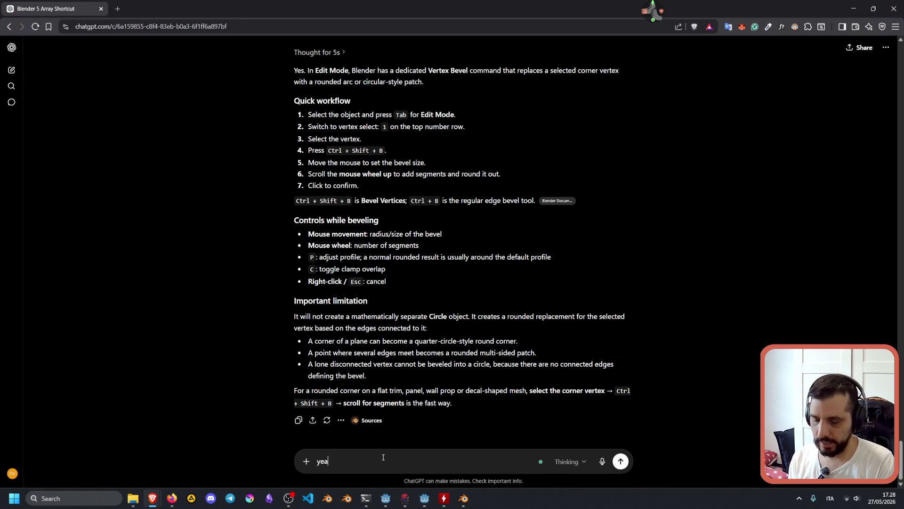
pyautogui.write('h, bu with a selected grou')
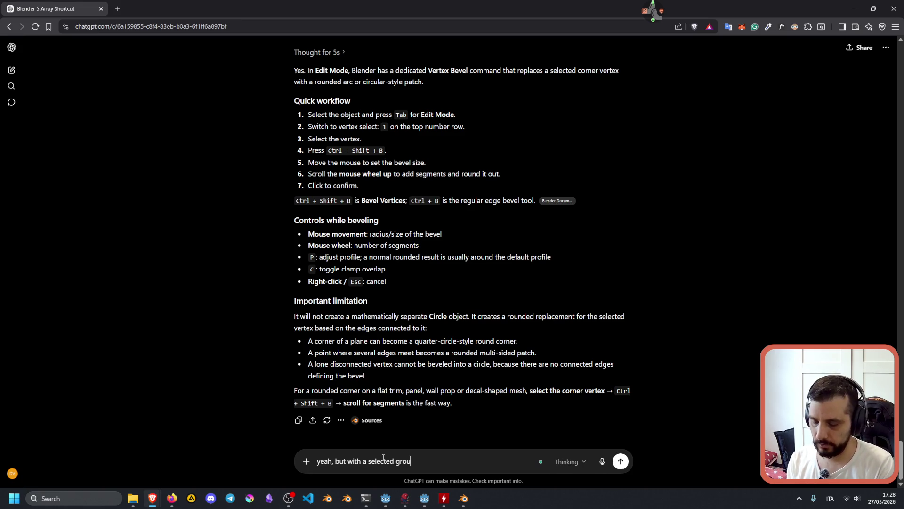
pyautogui.write('p of ')
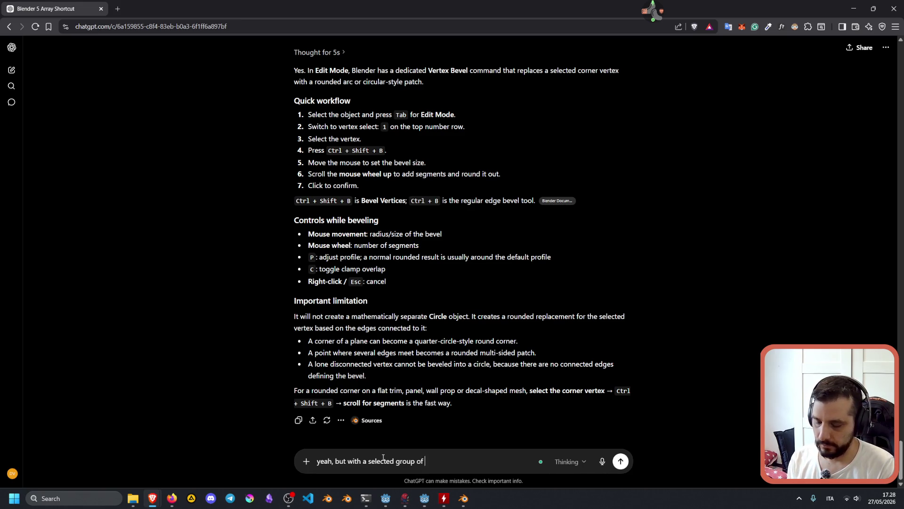
pyautogui.write('verte')
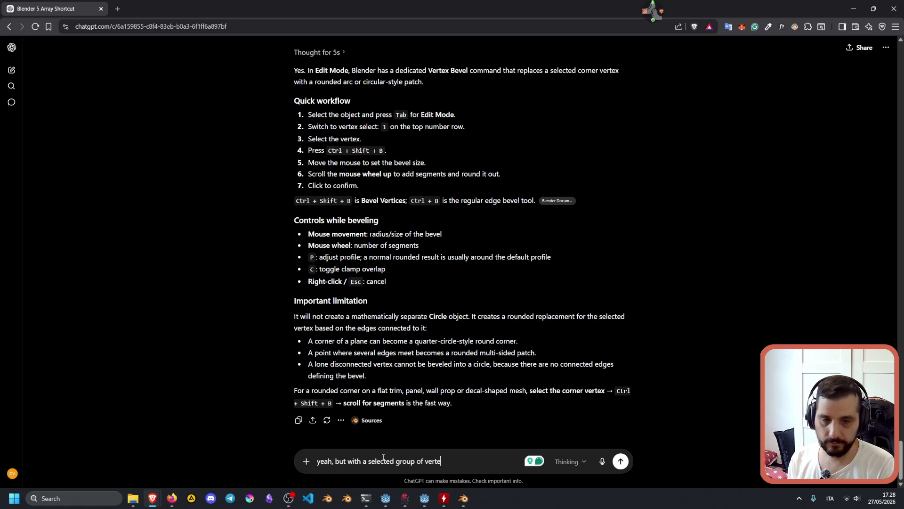
pyautogui.press('BackSpace')
pyautogui.write('ices ')
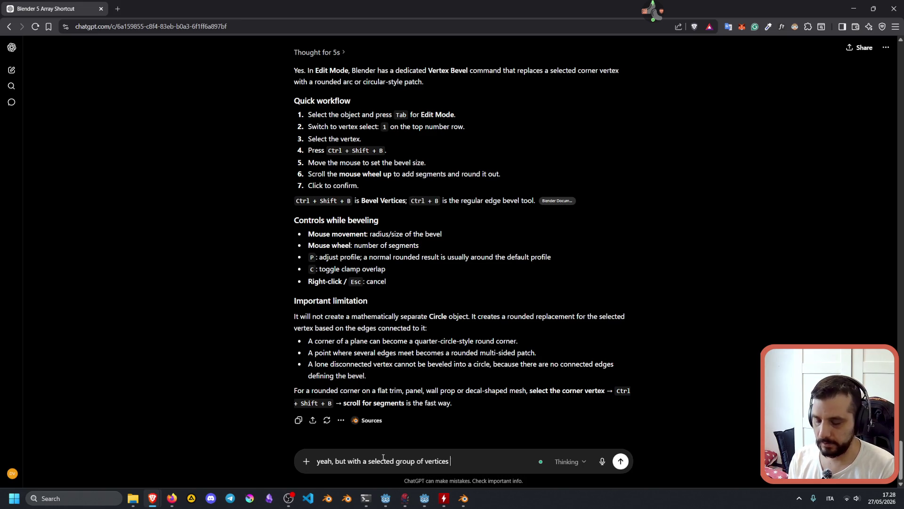
pyautogui.write('can ')
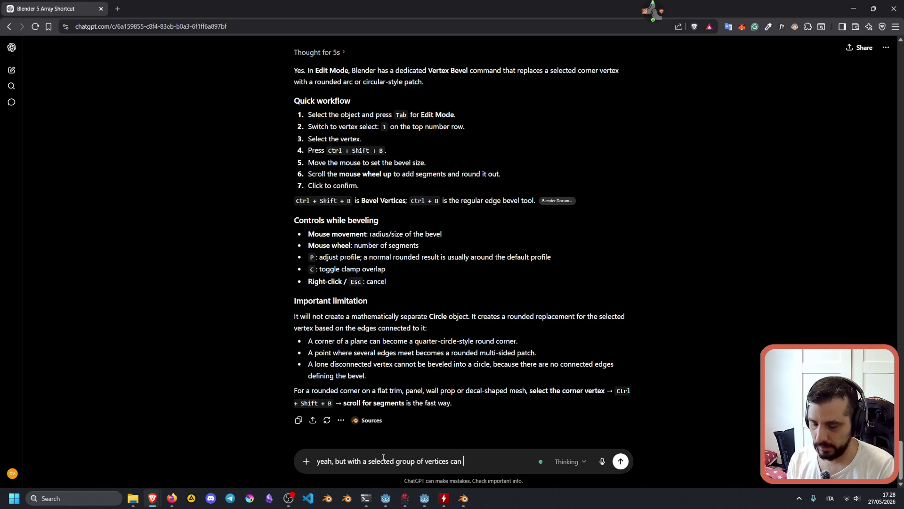
pyautogui.write('I make them in a ')
pyautogui.write('circ')
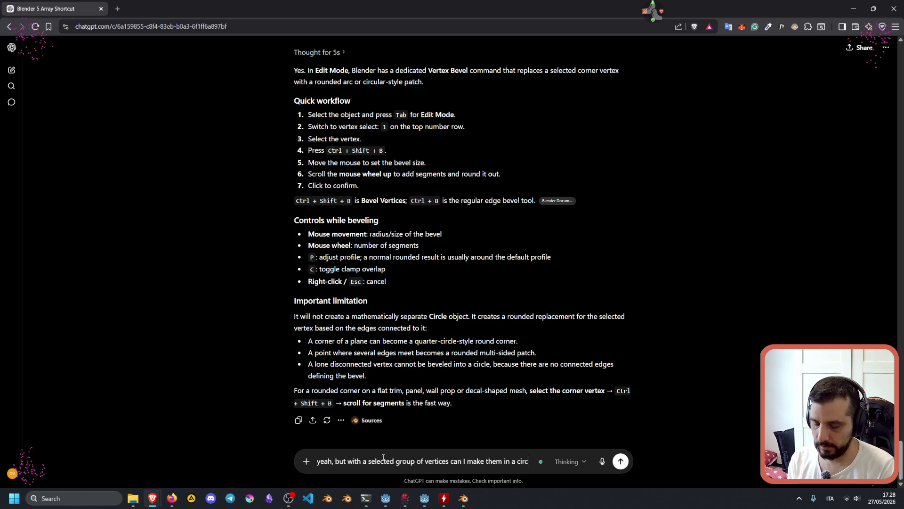
pyautogui.write('le shape, sinceafter the bevel')
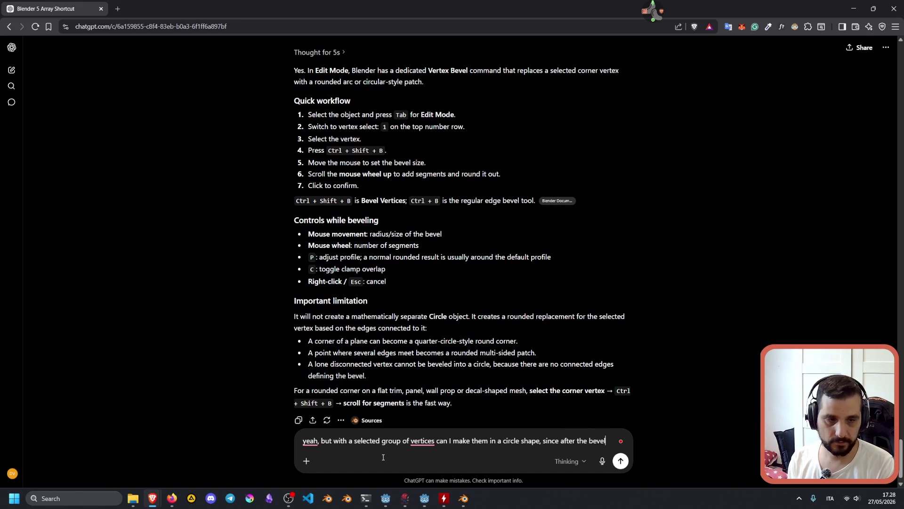
pyautogui.hotkey('ctrl', 'Left')
pyautogui.write('vertec')
pyautogui.press('BackSpace')
pyautogui.write('x bevel they e')
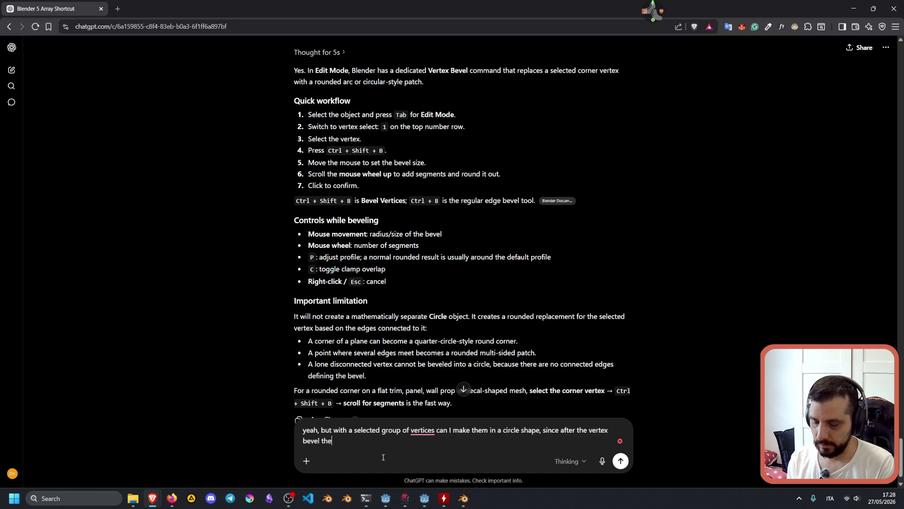
pyautogui.write('n')
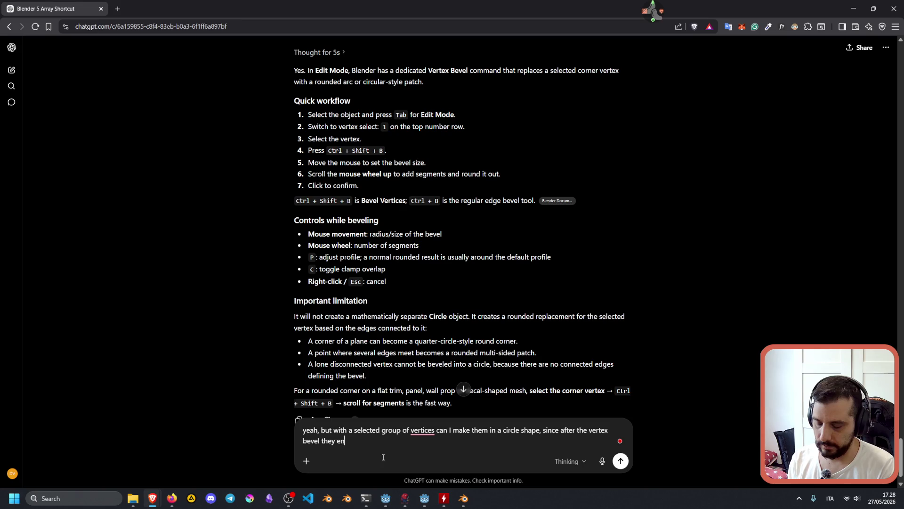
pyautogui.write('d up not in a circle?')
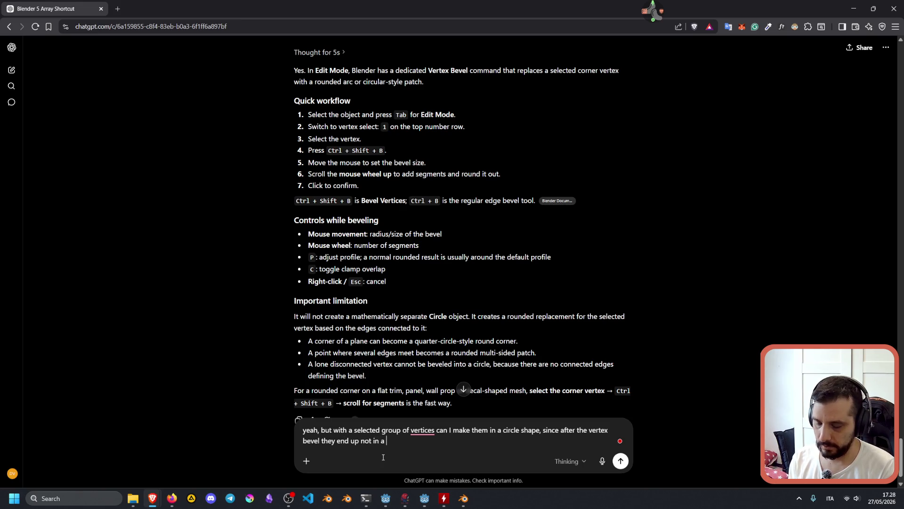
pyautogui.press('Return')
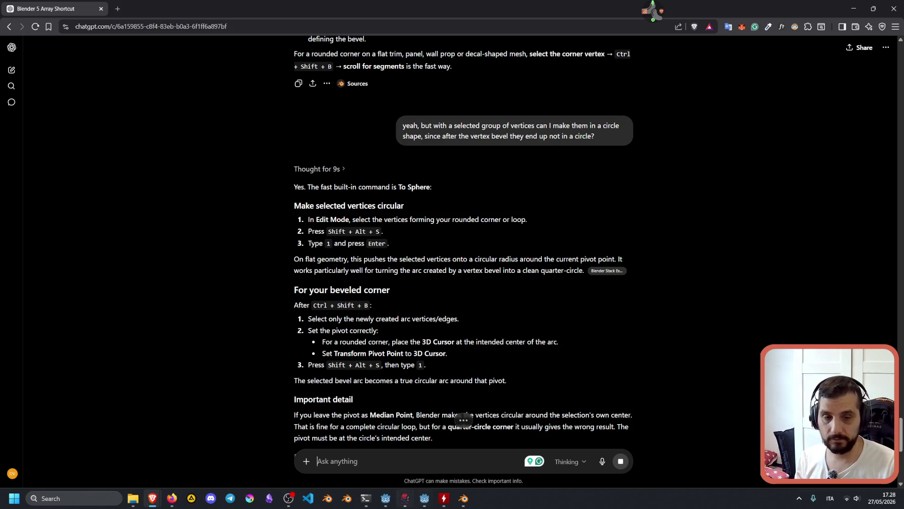
pyautogui.click(464, 498)
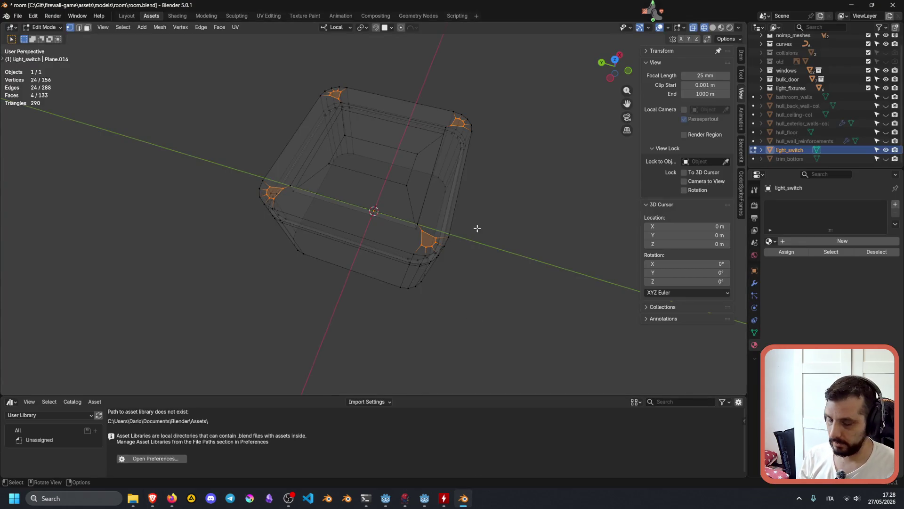
# Apply To Sphere to the four bevelled corner vertex groups and confirm the amount
pyautogui.press('F3')
pyautogui.write('spher')
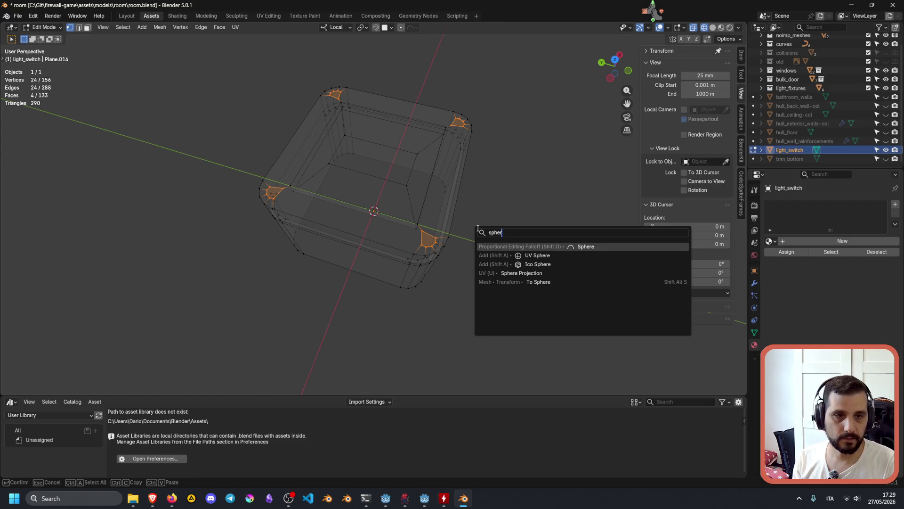
pyautogui.press('Down')
pyautogui.press('Down')
pyautogui.press('Down')
pyautogui.press('Return')
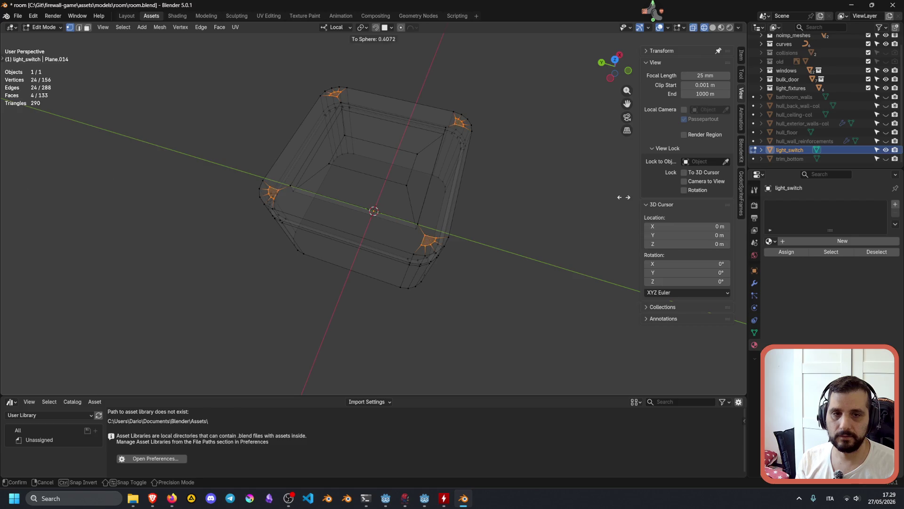
pyautogui.click(595, 206)
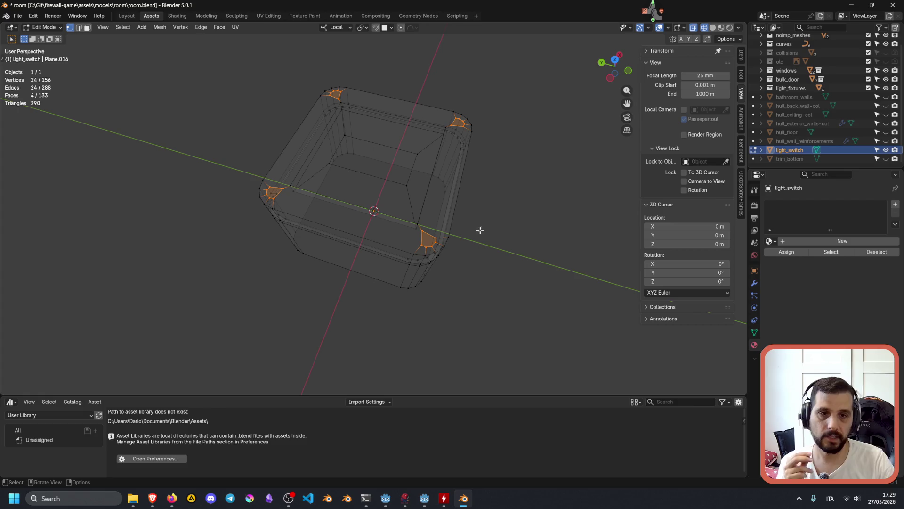
pyautogui.moveTo(489, 255); pyautogui.dragTo(446, 252, button='middle')
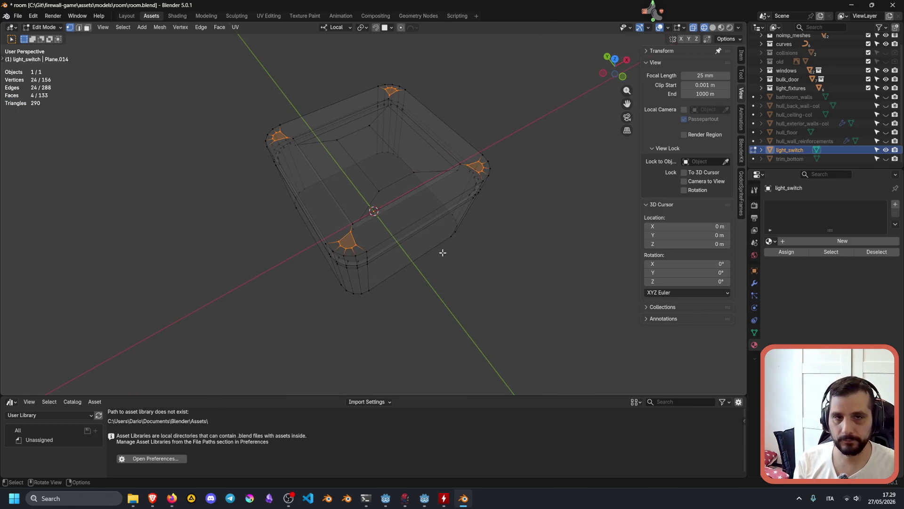
pyautogui.moveTo(157, 493)
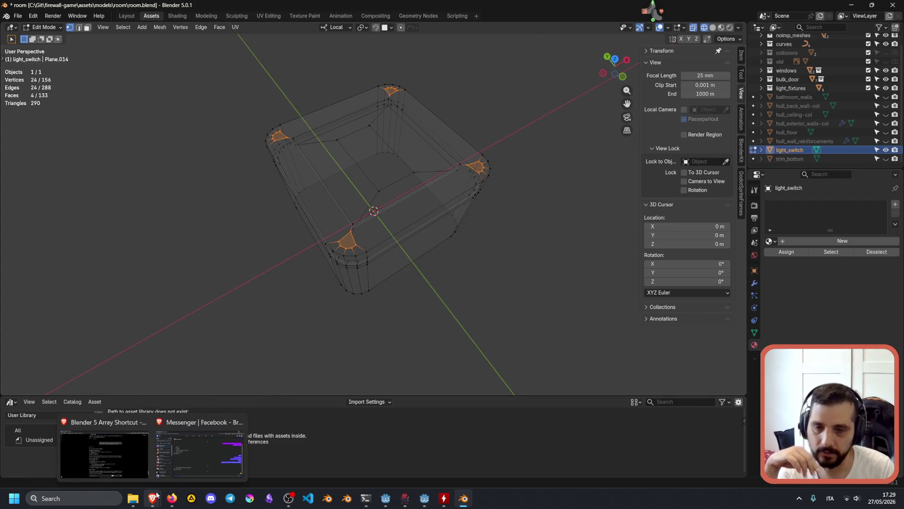
# Draft a ChatGPT follow-up asking to apply To Sphere to each just-beveled corner group individually
pyautogui.click(143, 457)
pyautogui.scroll(-5, 405, 454)
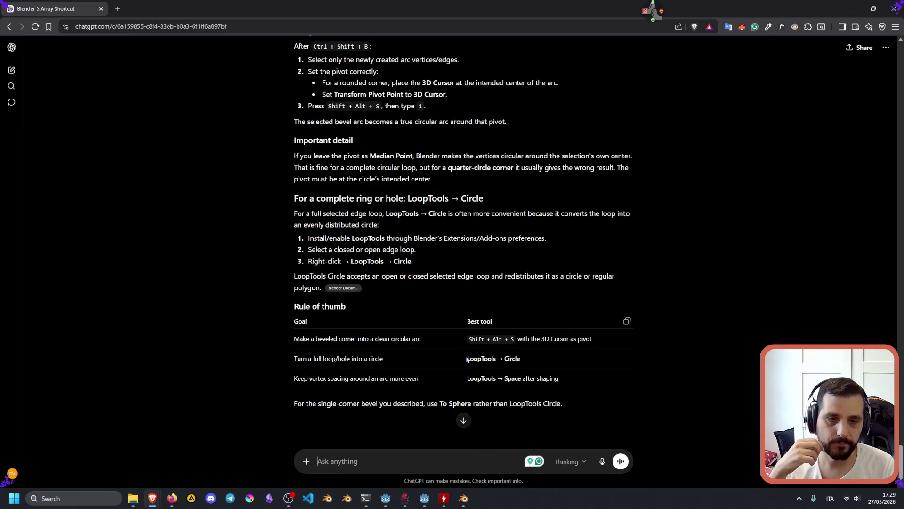
pyautogui.write('yeah ')
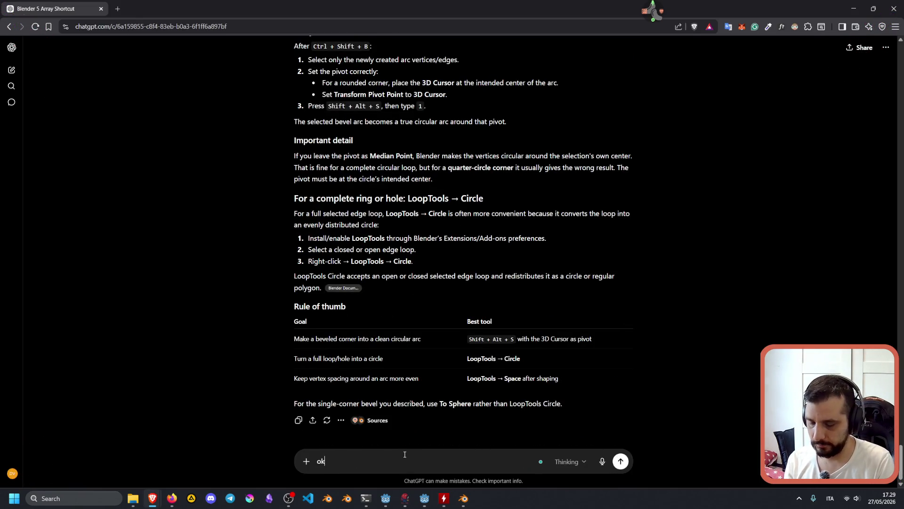
pyautogui.write('"to')
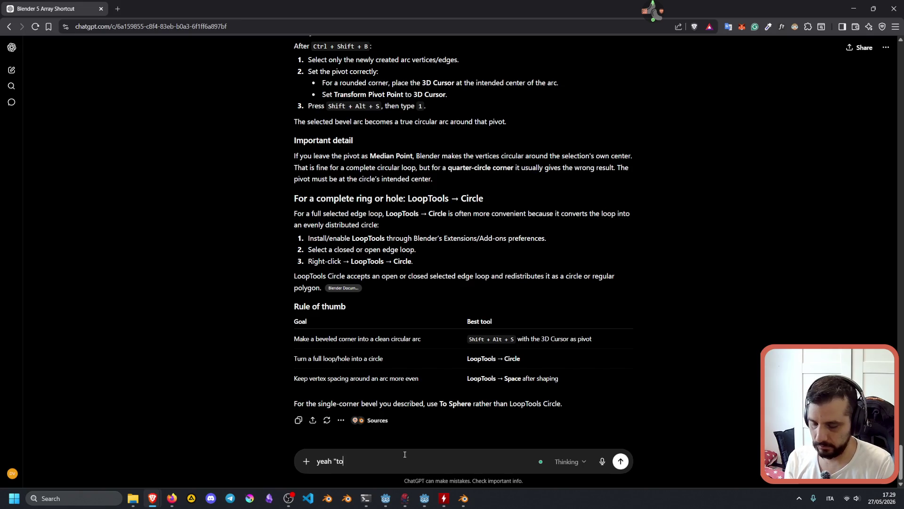
pyautogui.write(' sphere i')
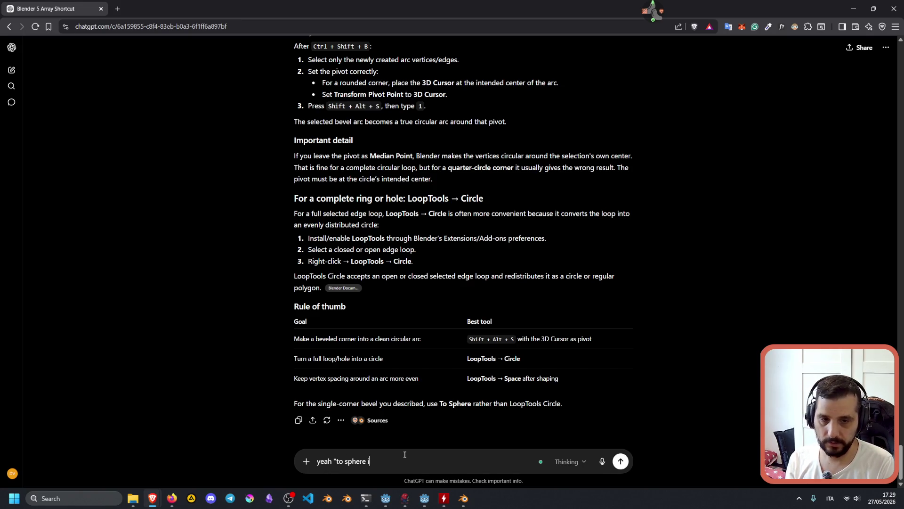
pyautogui.press('BackSpace')
pyautogui.press('BackSpace')
pyautogui.write('" is what')
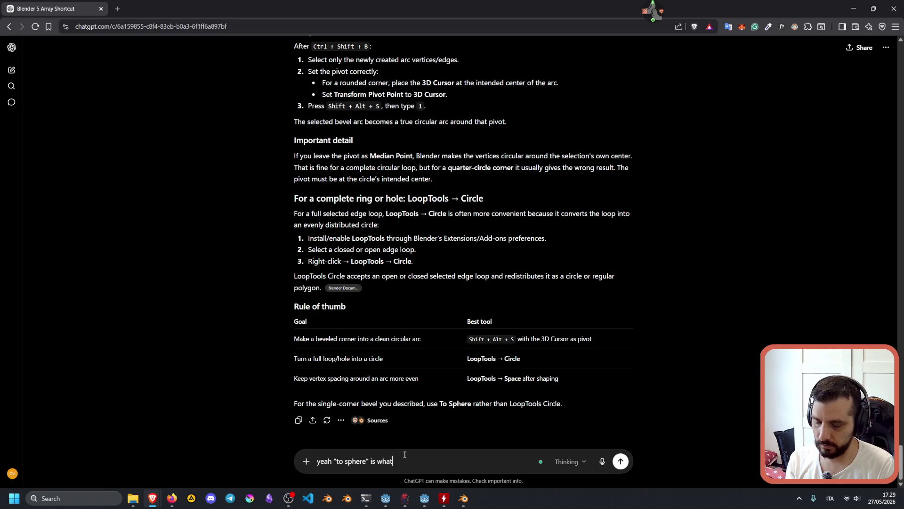
pyautogui.write(' I was looking ')
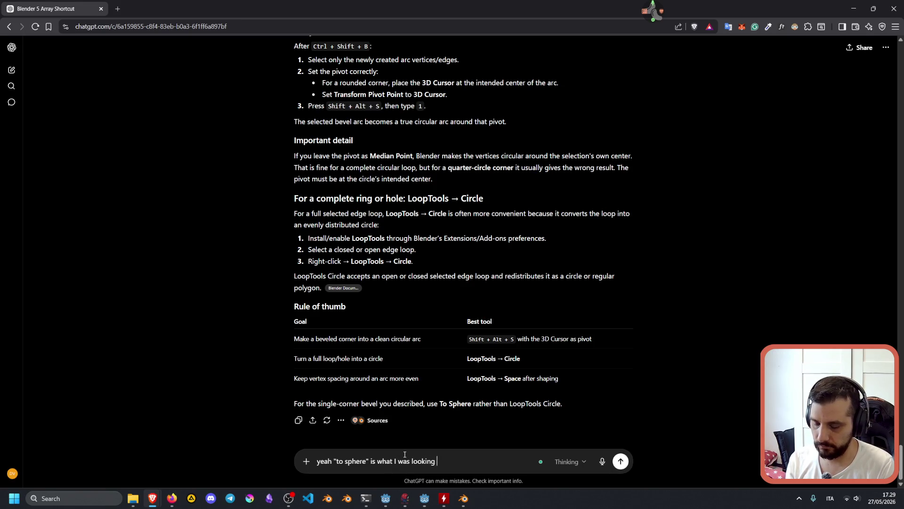
pyautogui.write('fornow I')
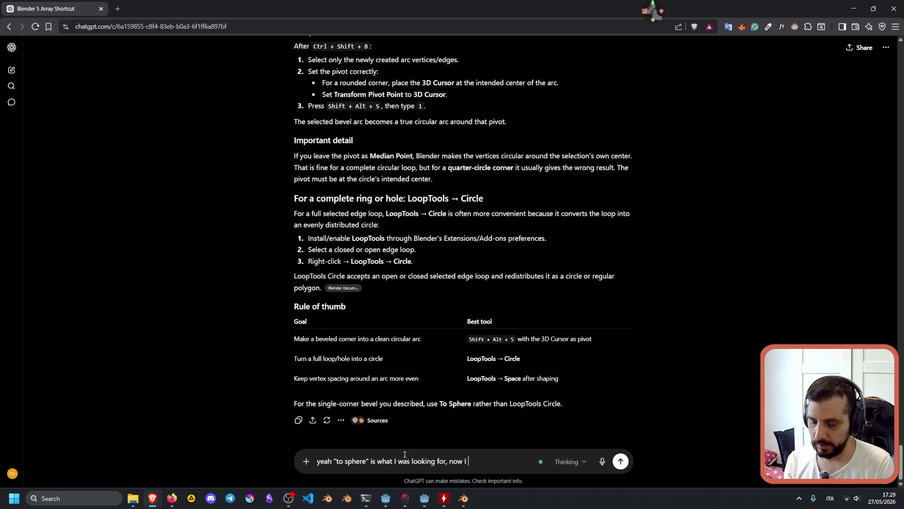
pyautogui.write(' havevertex that')
pyautogui.press('BackSpace')
pyautogui.press('BackSpace')
pyautogui.press('BackSpace')
pyautogui.write('4 different c')
pyautogui.write('orners t')
pyautogui.write('hat I ')
pyautogui.write('want to bevel ')
pyautogui.write('and ')
pyautogui.write('make it in ')
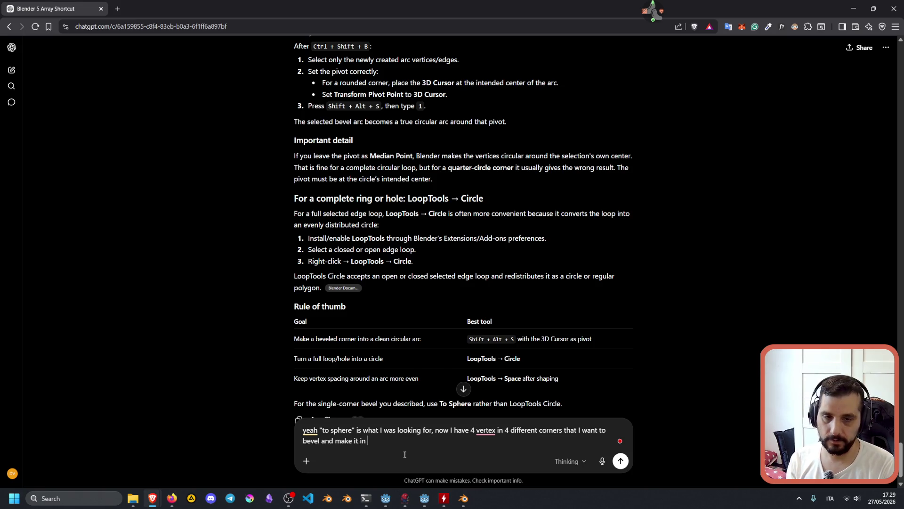
pyautogui.write('a sphere ')
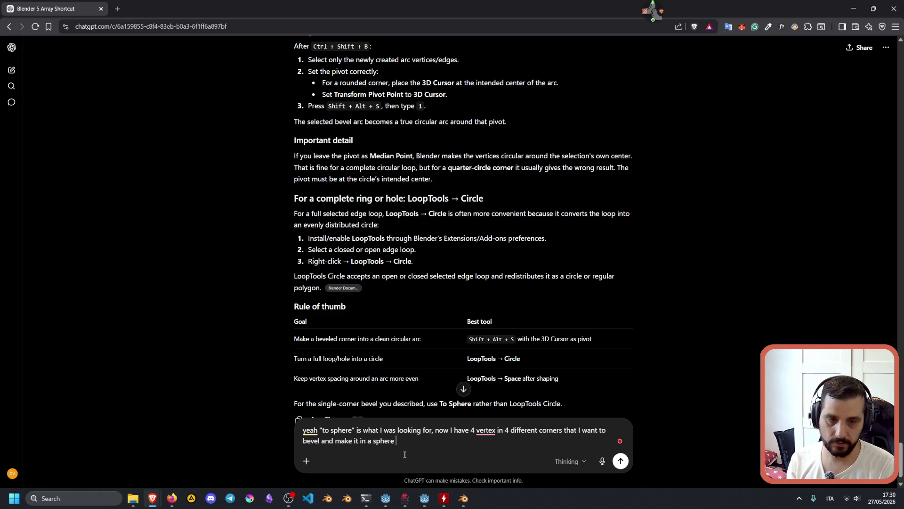
pyautogui.write("individually. Isn't there a ")
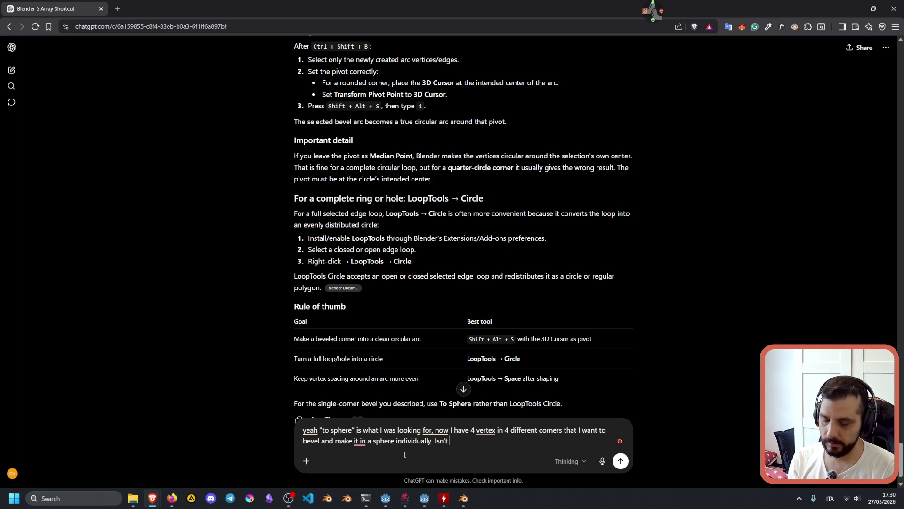
pyautogui.write('way to ')
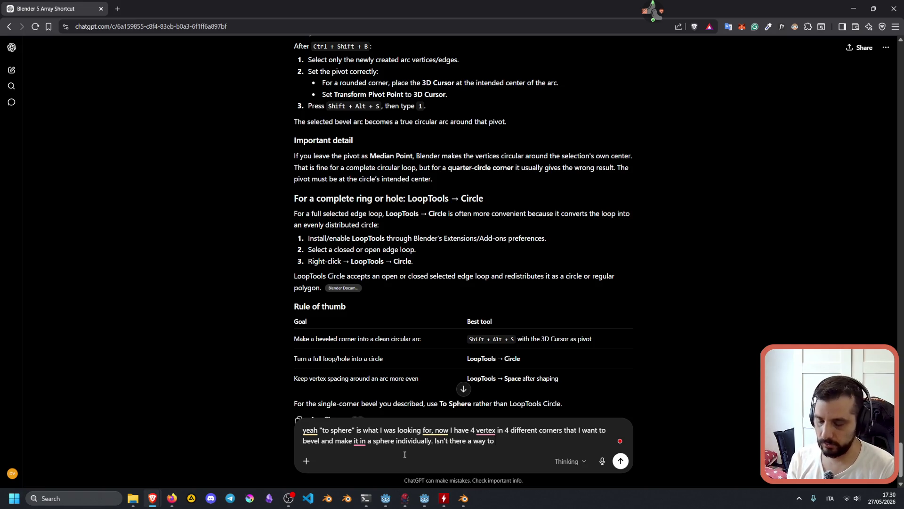
pyautogui.write('apply the spe')
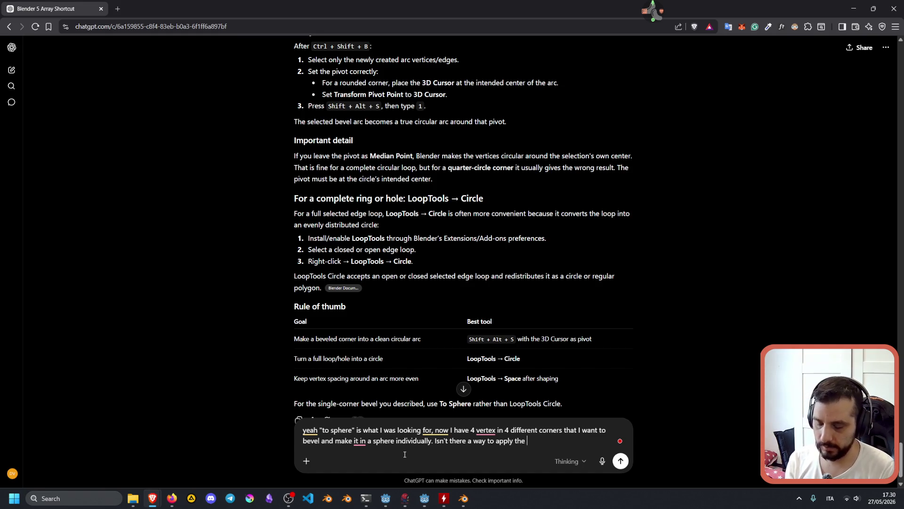
pyautogui.press('BackSpace')
pyautogui.write('here to each individual group')
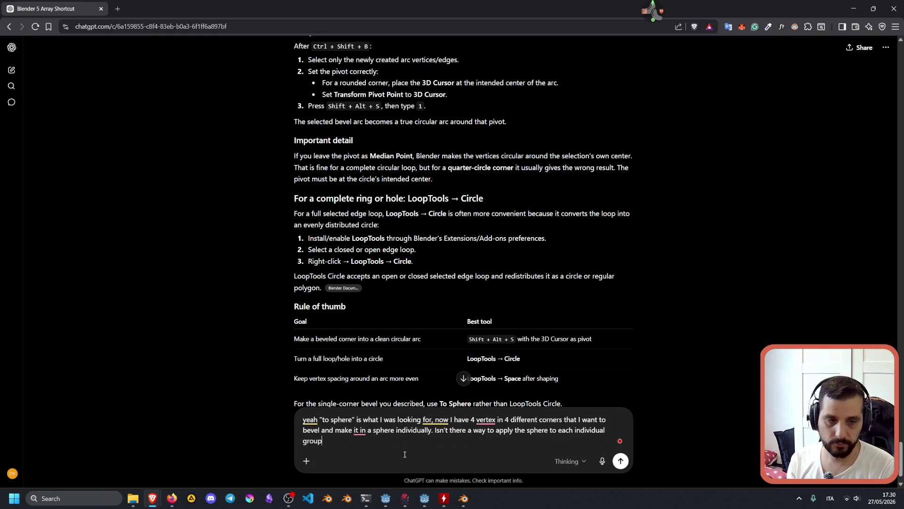
pyautogui.write(' of ')
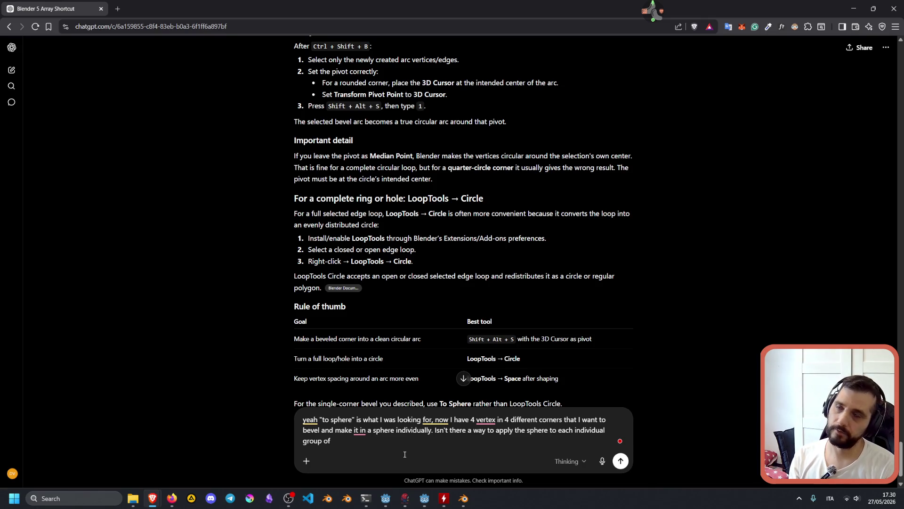
pyautogui.write('v')
pyautogui.press('BackSpace')
pyautogui.press('BackSpace')
pyautogui.press('BackSpace')
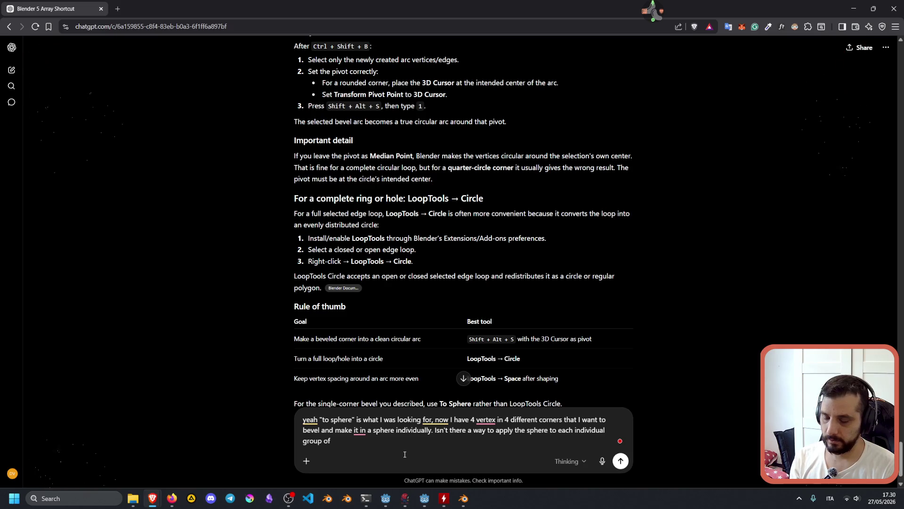
pyautogui.write('ust-beveled vertices')
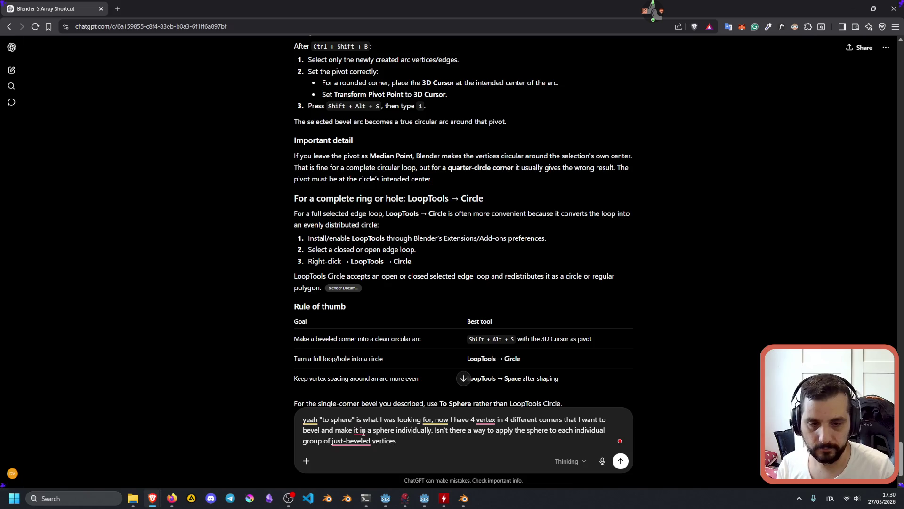
# Accept Grammarly's fixes: 'into', 'vertices', 'just-bevelled' and a new sentence at 'Now'
pyautogui.moveTo(359, 430)
pyautogui.click(360, 384)
pyautogui.write('nto')
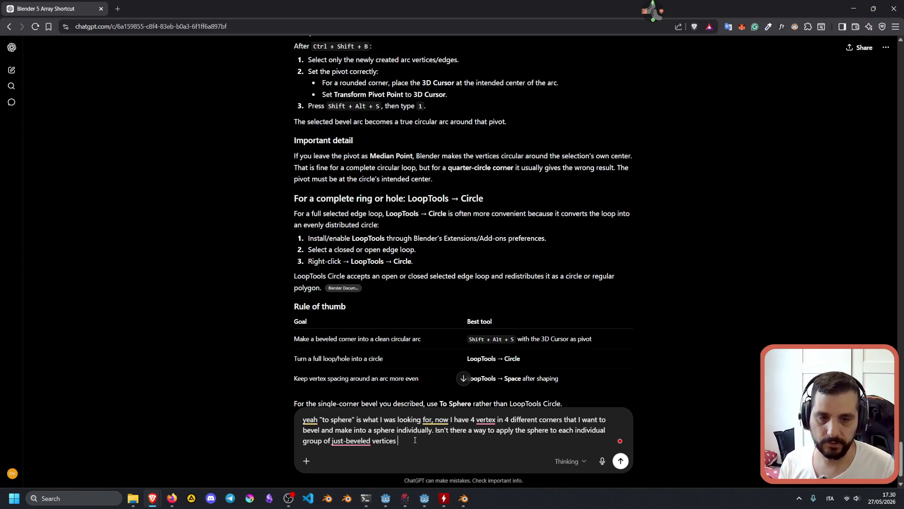
pyautogui.moveTo(484, 421)
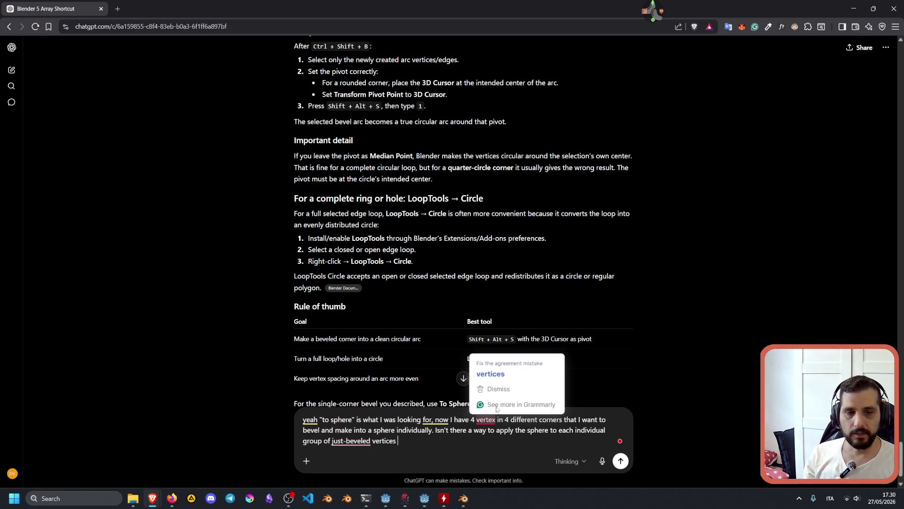
pyautogui.click(505, 375)
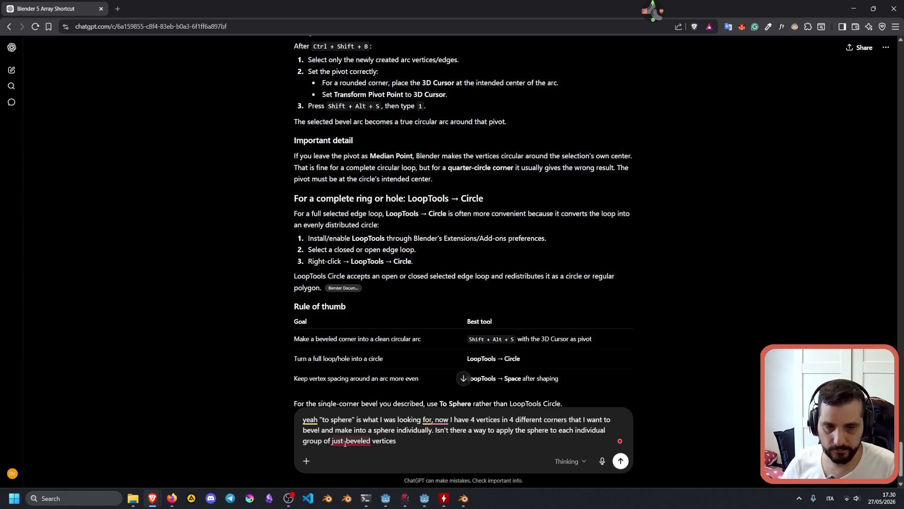
pyautogui.moveTo(351, 441)
pyautogui.click(363, 395)
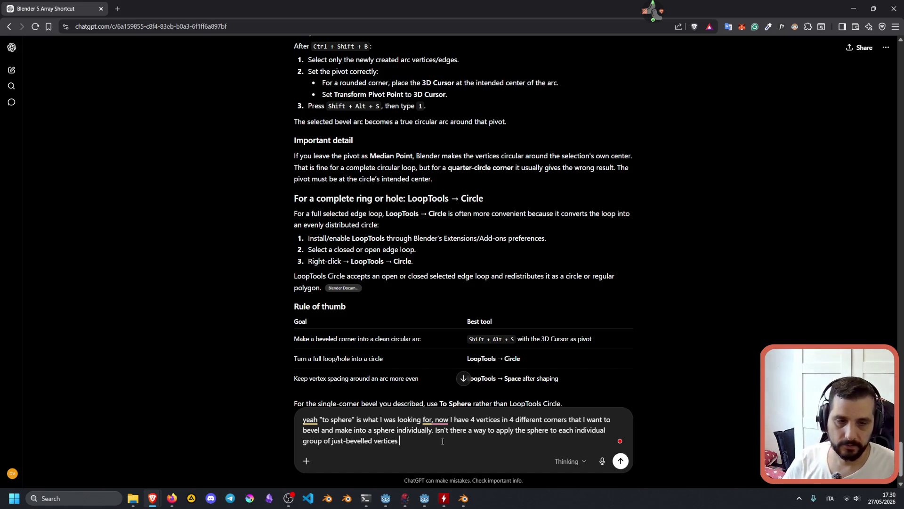
pyautogui.moveTo(440, 422)
pyautogui.click(452, 377)
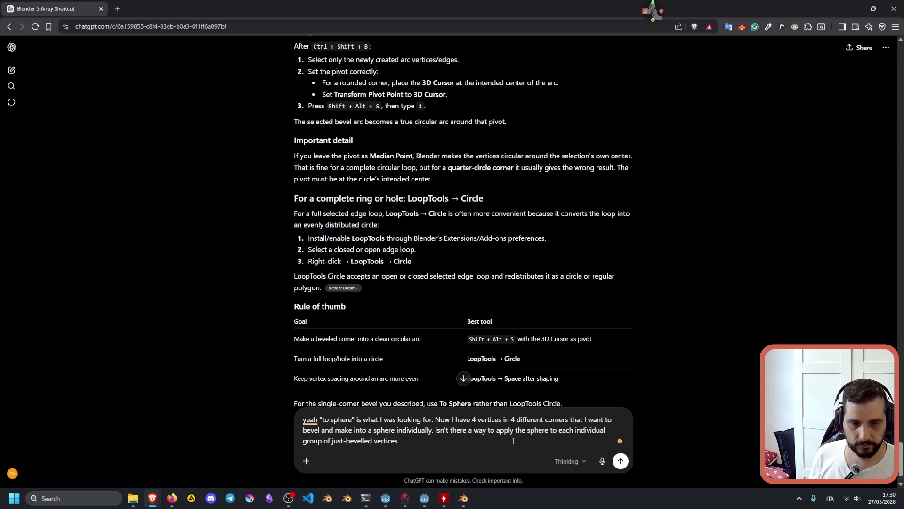
# Finish the question about avoiding selecting each group one by one, and send it
pyautogui.write('withgout')
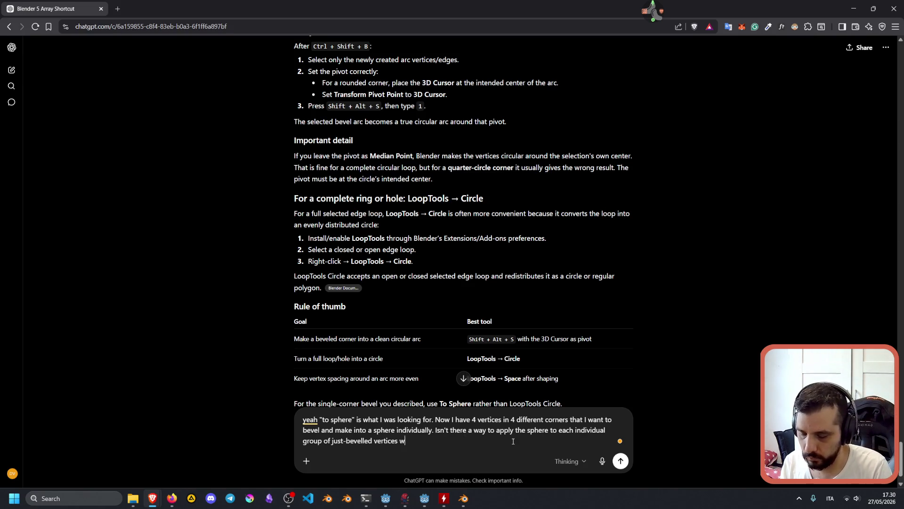
pyautogui.press('BackSpace')
pyautogui.press('BackSpace')
pyautogui.write('out having to go ')
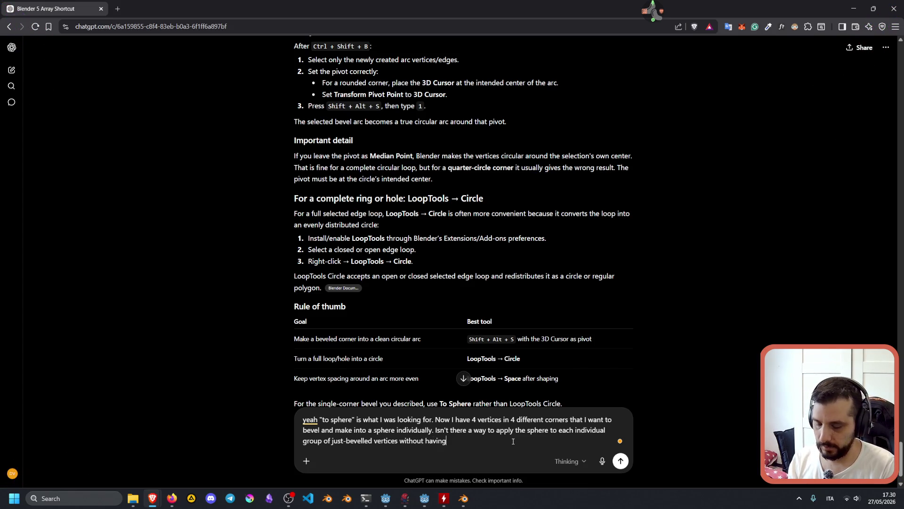
pyautogui.write('and sele')
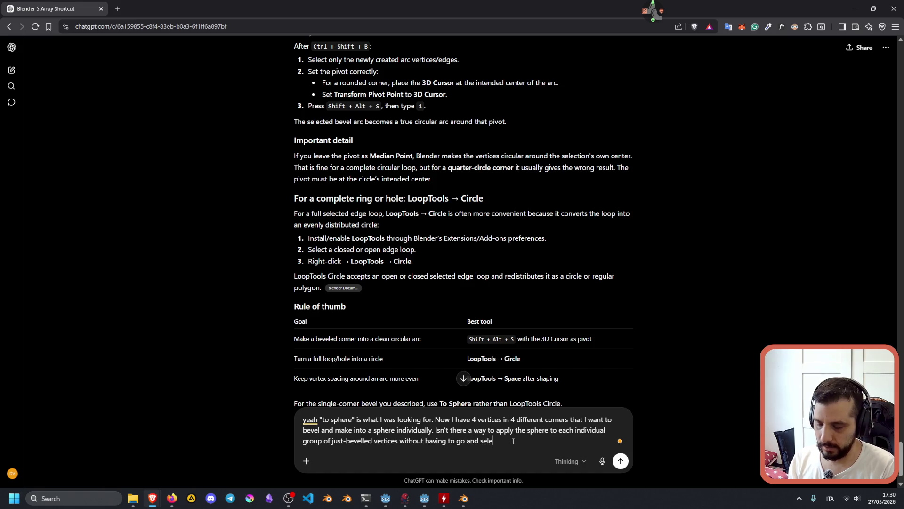
pyautogui.write('ct each gro')
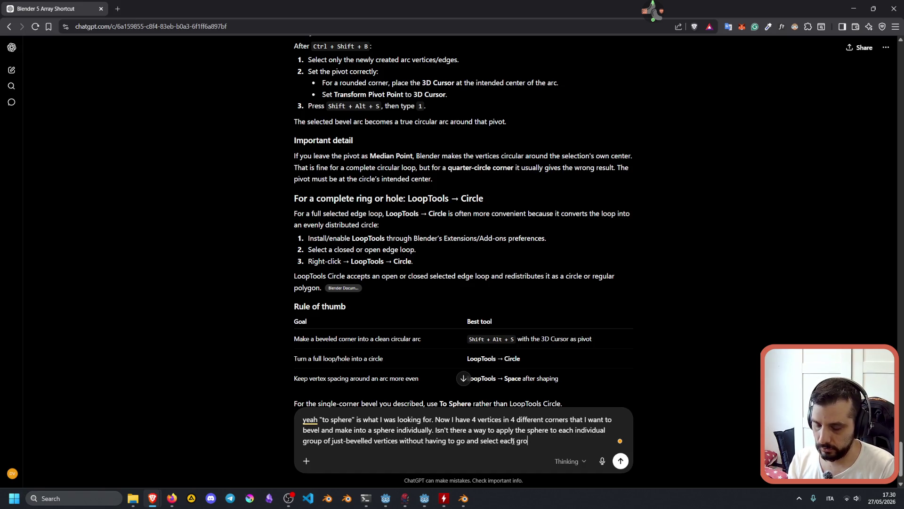
pyautogui.write('up one by one and apply ')
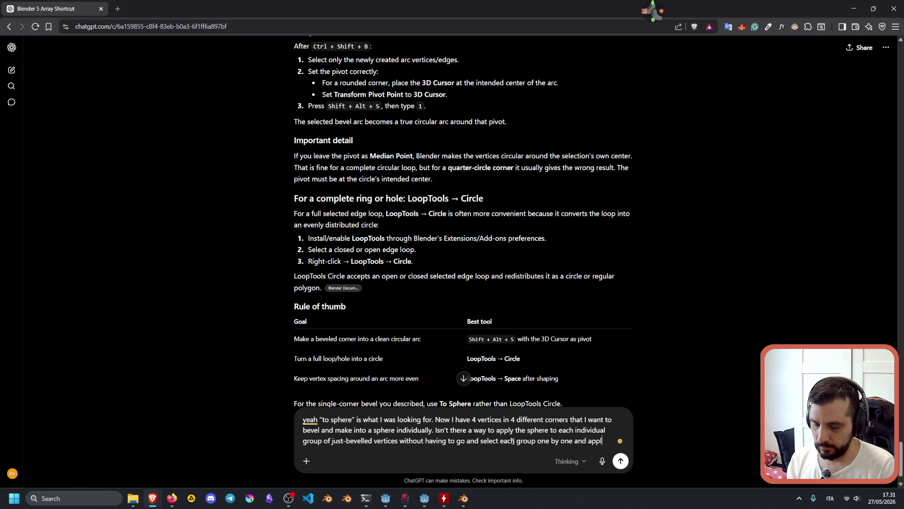
pyautogui.write('the sphere')
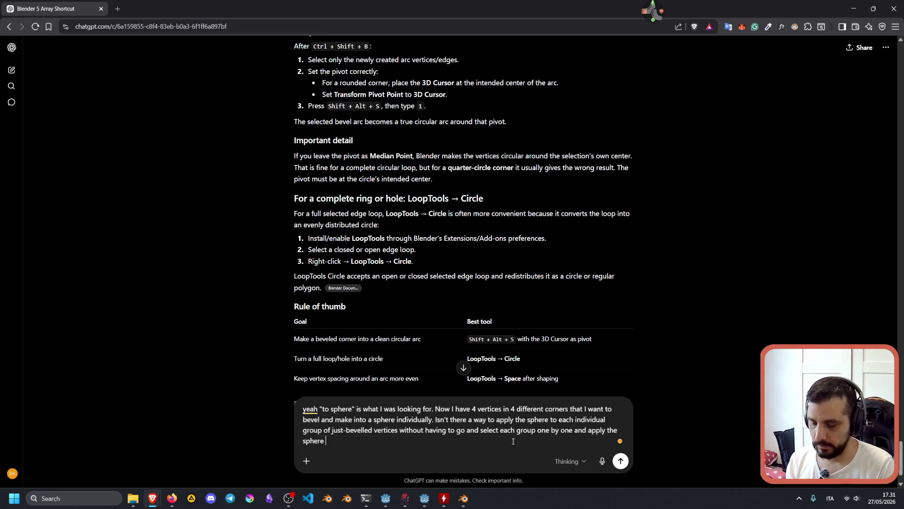
pyautogui.write(' modifier?')
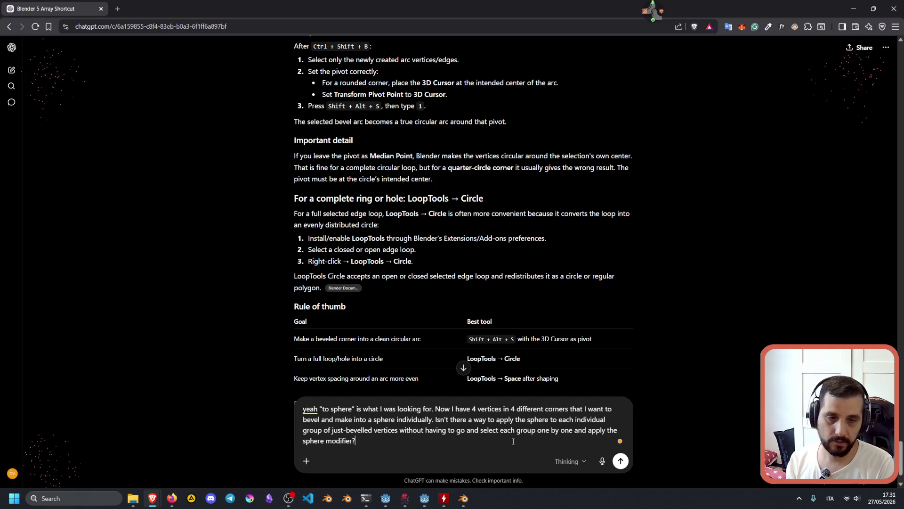
pyautogui.press('Return')
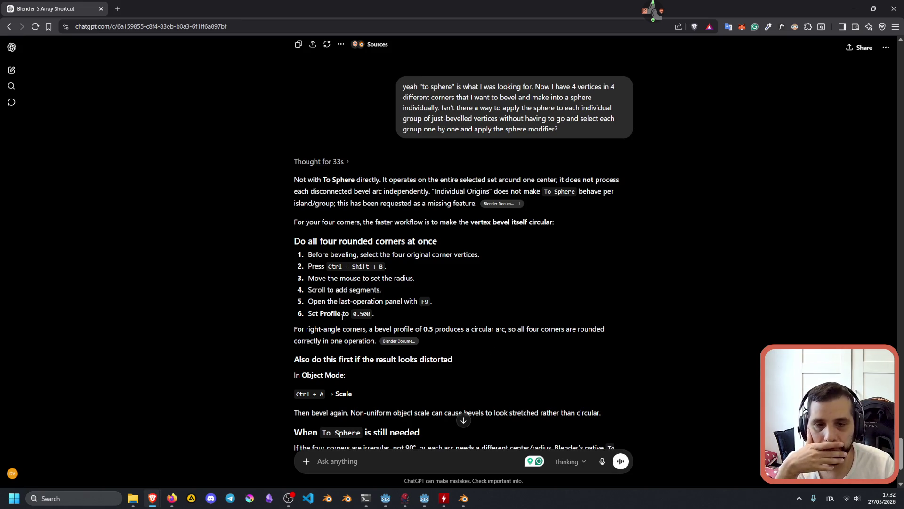
# Return to the Blender light_switch mesh after reading the 0.5-profile bevel advice
pyautogui.click(463, 498)
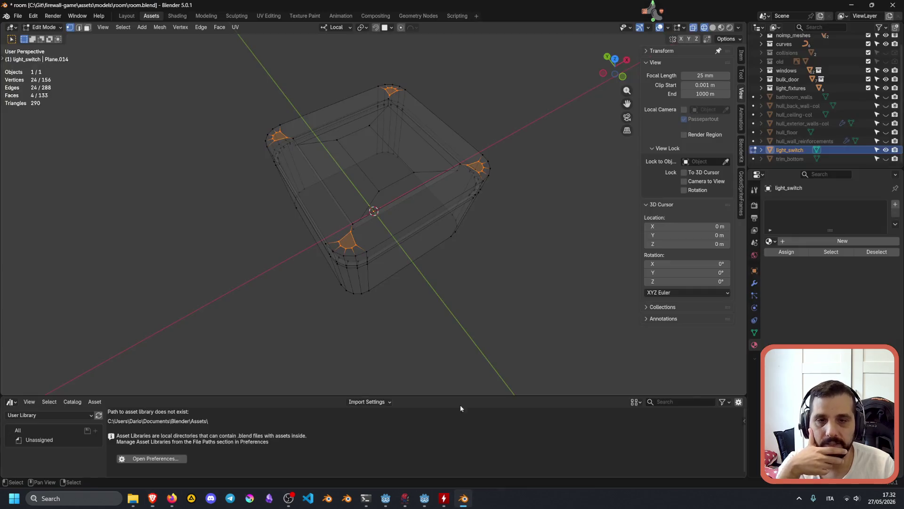
# Redo the four-corner vertex bevel with a 0.380 profile shape, then deselect the vertices
pyautogui.press('m')
pyautogui.click(413, 217)
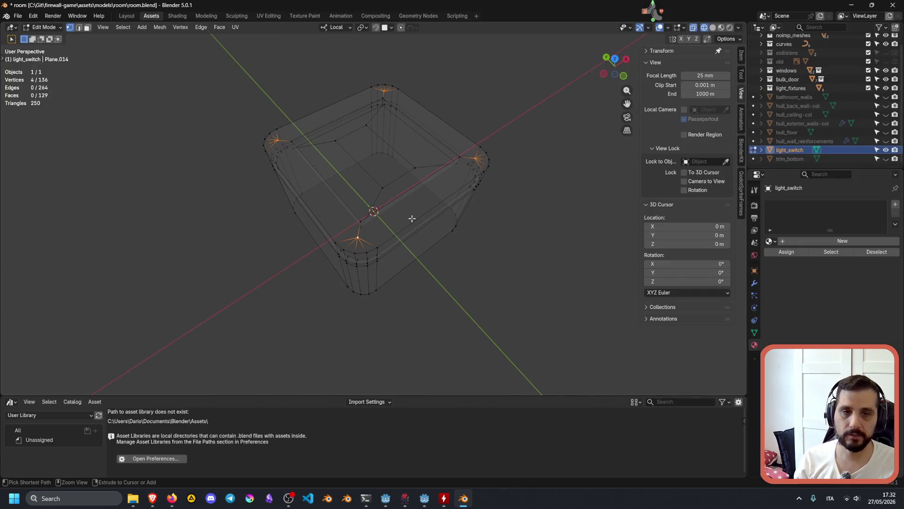
pyautogui.hotkey('ctrl', 'shift', 'b')
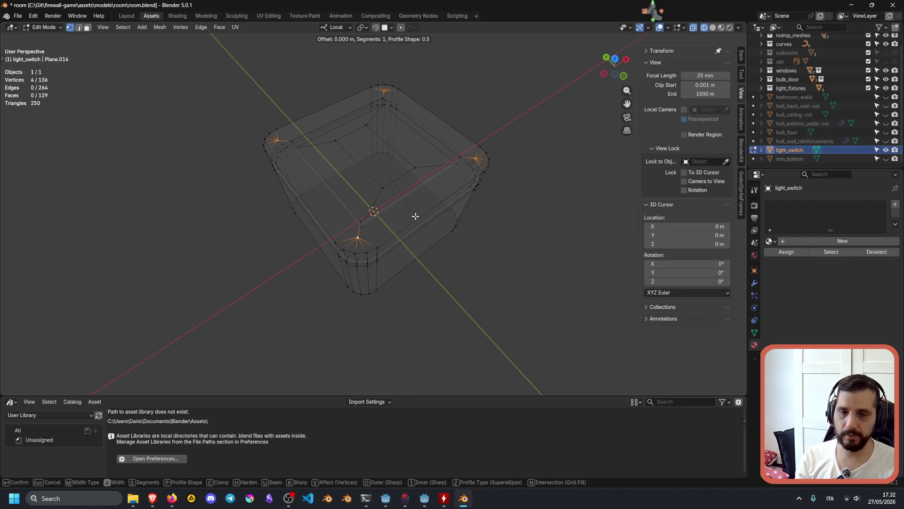
pyautogui.click(430, 215)
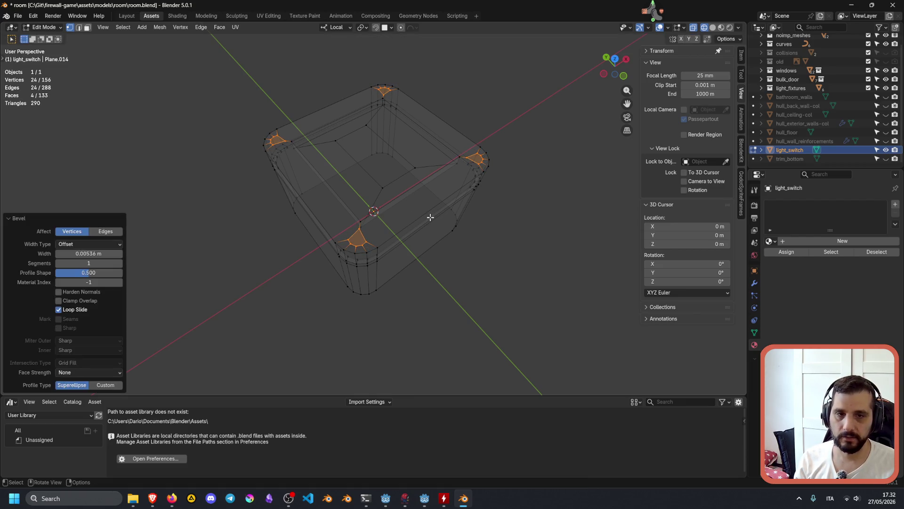
pyautogui.moveTo(89, 272)
pyautogui.mouseDown()
pyautogui.moveTo(58, 273)
pyautogui.moveTo(123, 272)
pyautogui.moveTo(80, 272)
pyautogui.mouseUp()
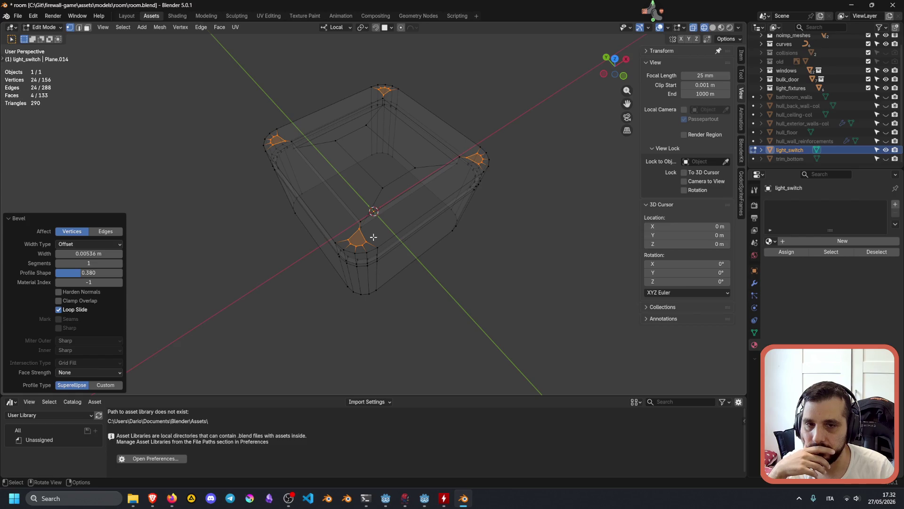
pyautogui.click(188, 269)
pyautogui.scroll(6, 352, 246)
# Switch to top view, box-select the lower-left corner vertices, then deselect all
pyautogui.scroll(-5, 352, 247)
pyautogui.moveTo(396, 265); pyautogui.dragTo(332, 237, button='middle')
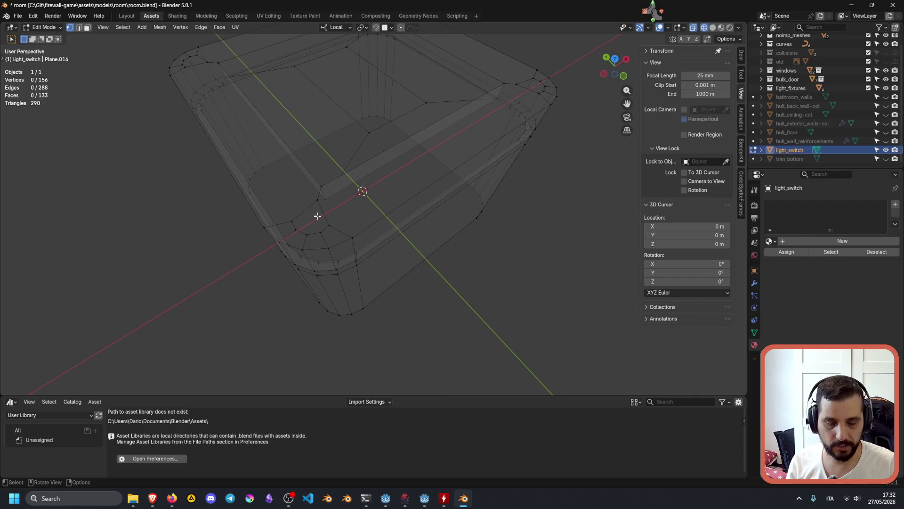
pyautogui.press('KP_7')
pyautogui.scroll(5, 301, 252)
pyautogui.scroll(3, 377, 192)
pyautogui.moveTo(251, 219); pyautogui.dragTo(318, 259)
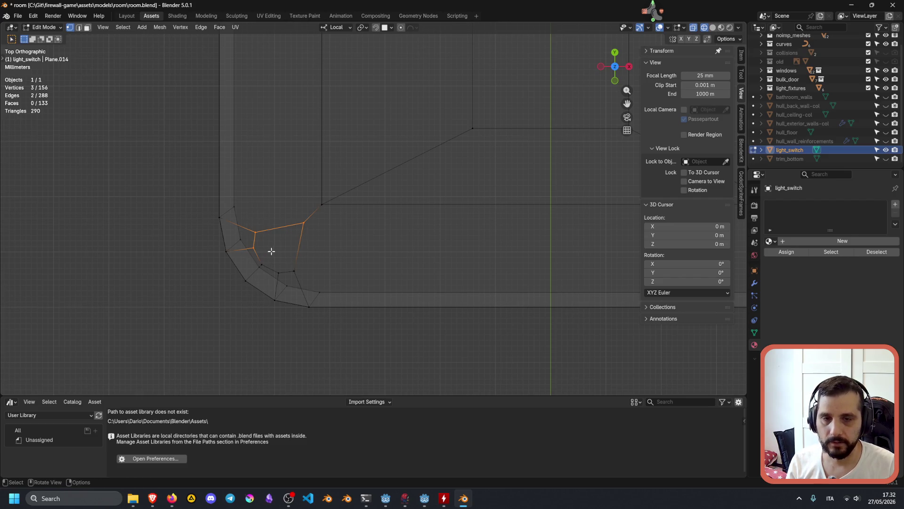
pyautogui.press('F3')
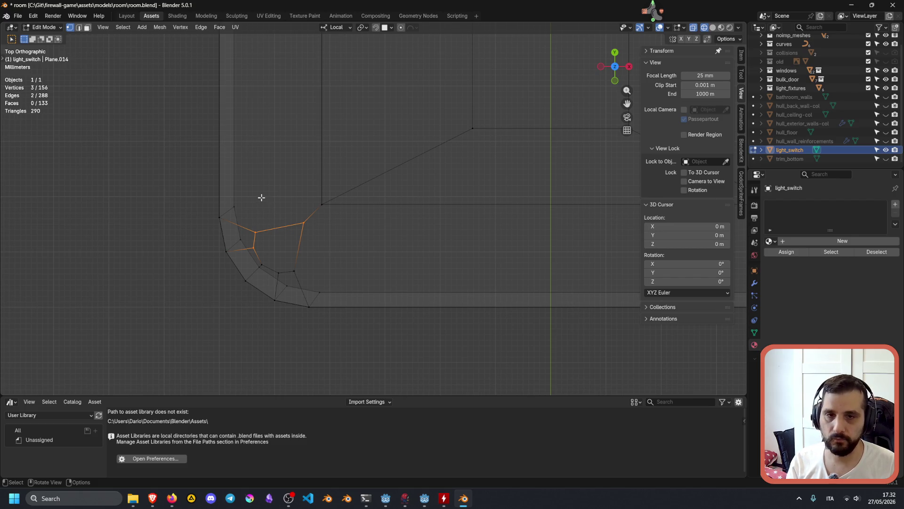
pyautogui.hotkey('alt', 'a')
pyautogui.press('t')
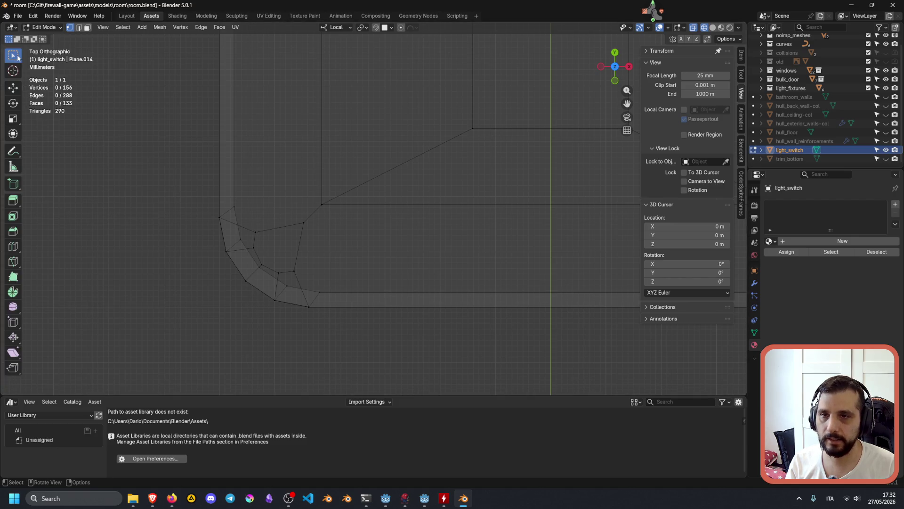
# Circle-select the six vertices of one rounded corner
pyautogui.press('b')
pyautogui.press('Escape')
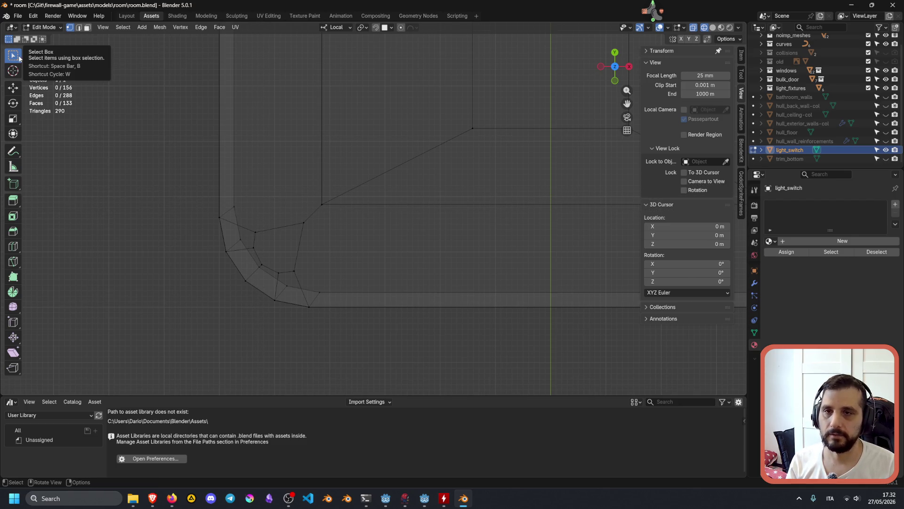
pyautogui.press('c')
pyautogui.click(259, 229)
pyautogui.moveTo(259, 229)
pyautogui.mouseDown()
pyautogui.moveTo(263, 250)
pyautogui.moveTo(295, 259)
pyautogui.moveTo(281, 264)
pyautogui.moveTo(304, 226)
pyautogui.mouseUp()
# Apply To Sphere to that corner at a 0.010 factor, adjusting the mirror and proportional editing options
pyautogui.press('F3')
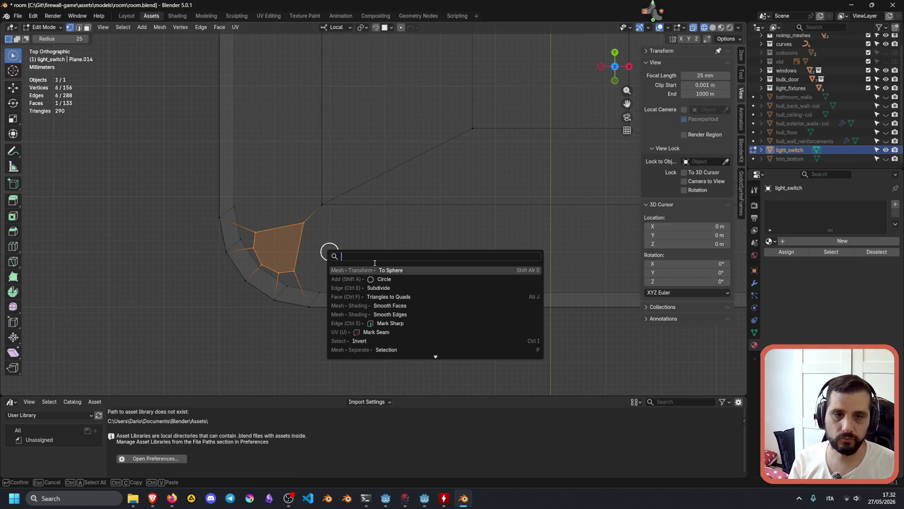
pyautogui.click(401, 270)
pyautogui.click(353, 250)
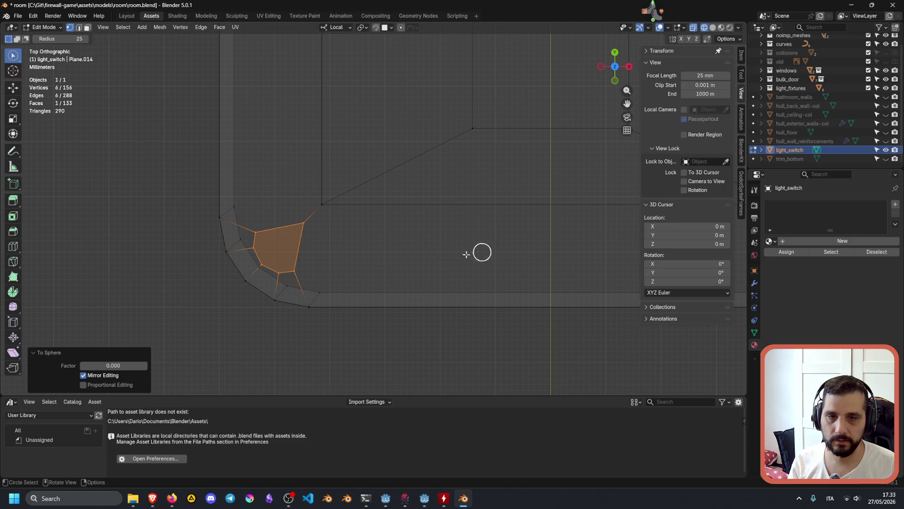
pyautogui.moveTo(113, 366)
pyautogui.mouseDown()
pyautogui.moveTo(151, 366)
pyautogui.moveTo(80, 365)
pyautogui.moveTo(145, 365)
pyautogui.moveTo(80, 365)
pyautogui.moveTo(114, 365)
pyautogui.mouseUp()
pyautogui.click(83, 375)
pyautogui.click(84, 384)
pyautogui.moveTo(96, 327); pyautogui.dragTo(95, 327)
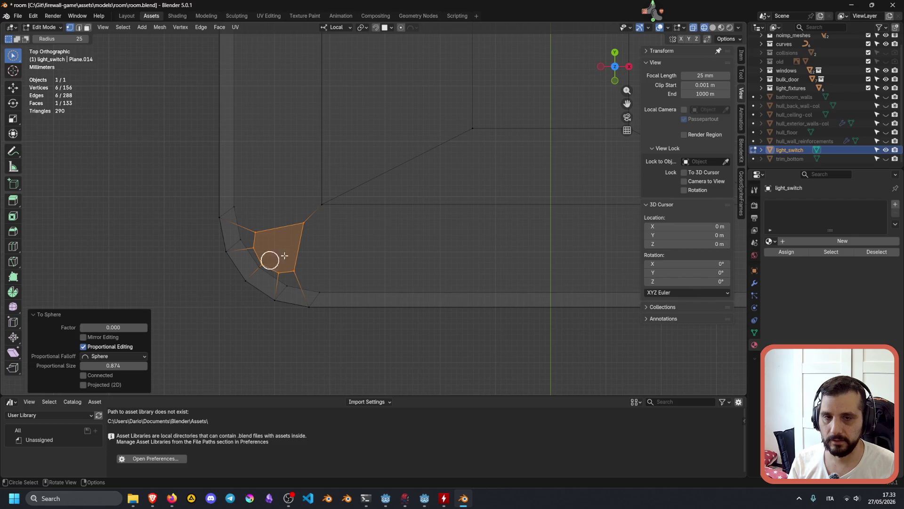
pyautogui.scroll(-5, 339, 238)
pyautogui.moveTo(339, 239); pyautogui.dragTo(258, 259, button='middle')
pyautogui.click(105, 336)
pyautogui.moveTo(107, 327); pyautogui.dragTo(109, 327)
# Turn proportional editing off and set the To Sphere factor back to 0
pyautogui.click(94, 347)
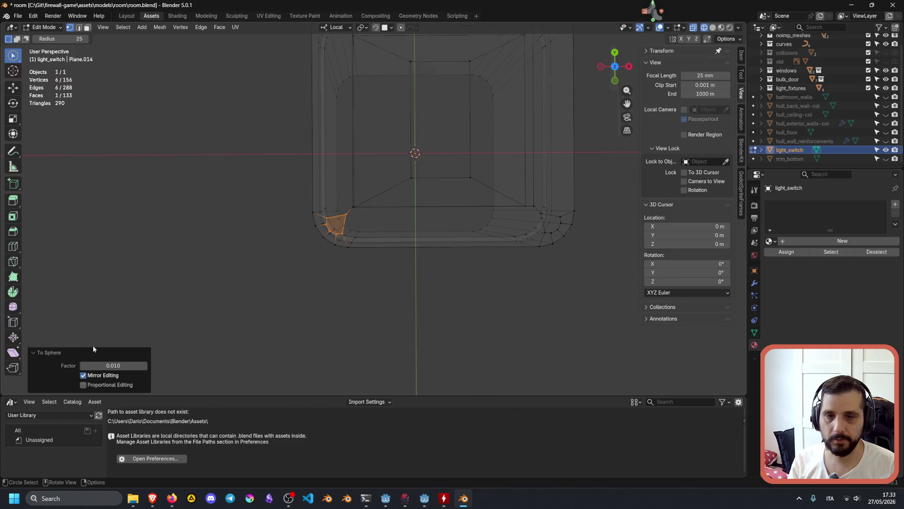
pyautogui.moveTo(143, 363); pyautogui.dragTo(137, 363)
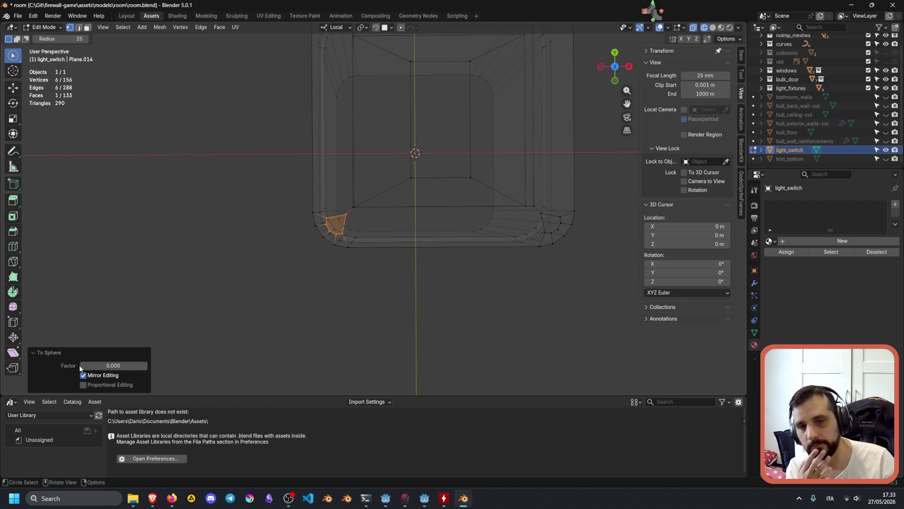
pyautogui.scroll(3, 360, 216)
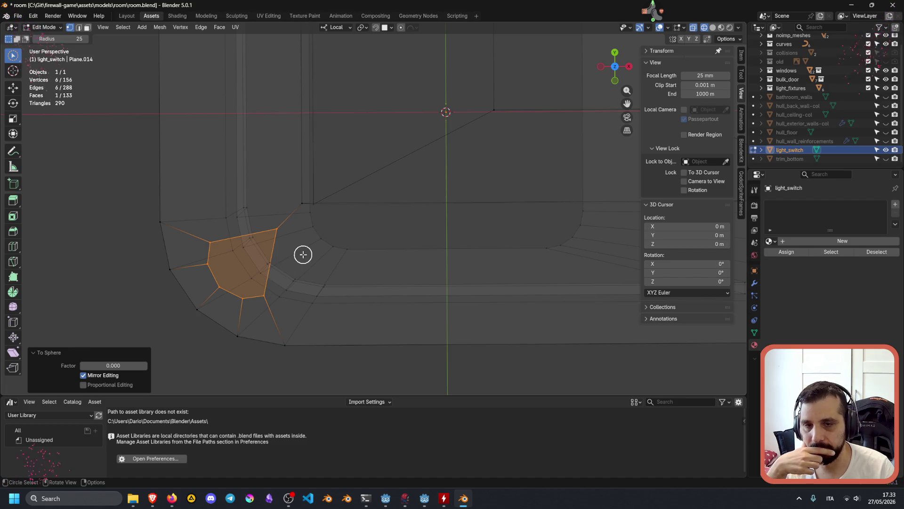
pyautogui.scroll(-6, 303, 254)
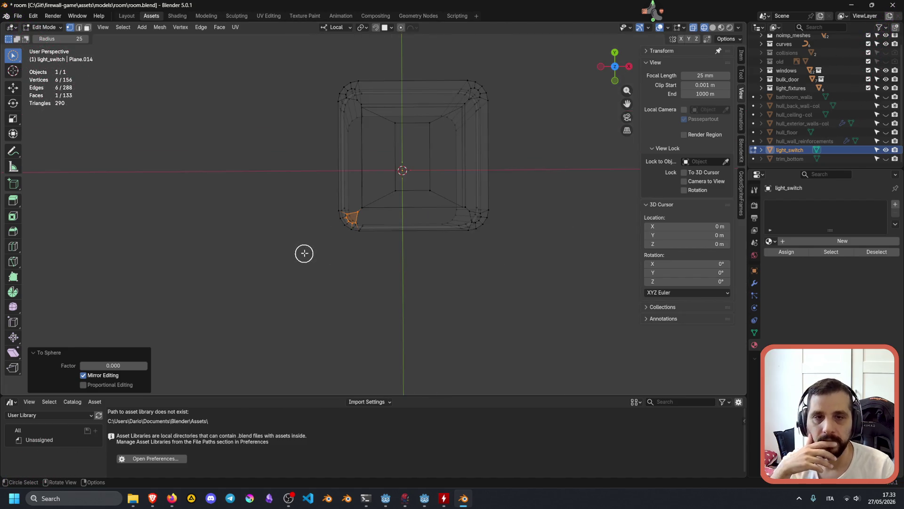
pyautogui.press('Escape')
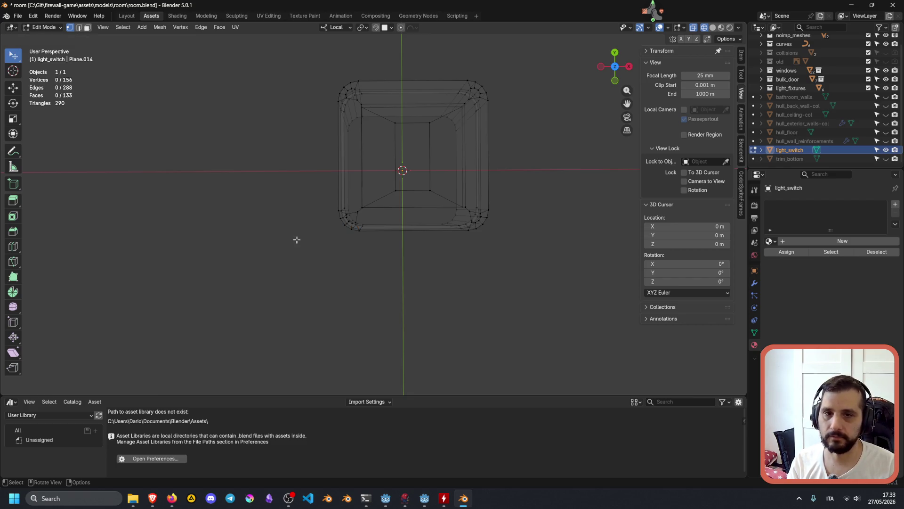
pyautogui.scroll(3, 372, 261)
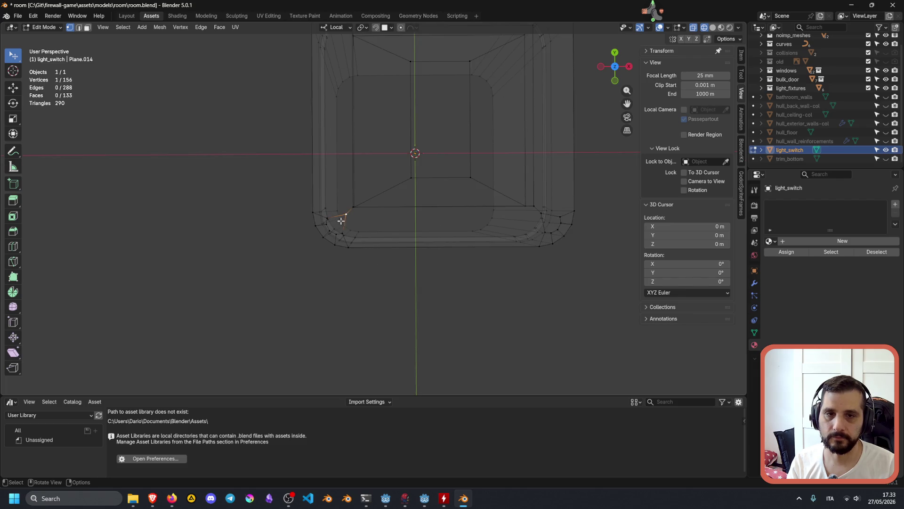
# Select the four hexagonal corner faces with Shift+G and collapse each into one vertex
pyautogui.click(336, 234)
pyautogui.press('w')
pyautogui.click(381, 267)
pyautogui.keyDown('shift'); pyautogui.moveTo(382, 267); pyautogui.dragTo(347, 275, button='middle'); pyautogui.keyUp('shift')
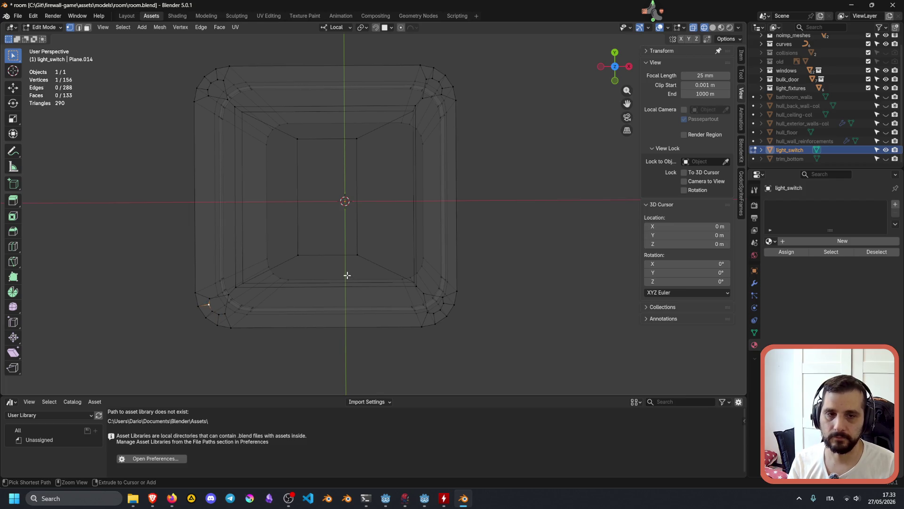
pyautogui.keyDown('ctrl'); pyautogui.click(217, 304); pyautogui.keyUp('ctrl')
pyautogui.hotkey('shift', 'g')
pyautogui.press('m')
pyautogui.moveTo(346, 192); pyautogui.dragTo(411, 173, button='middle')
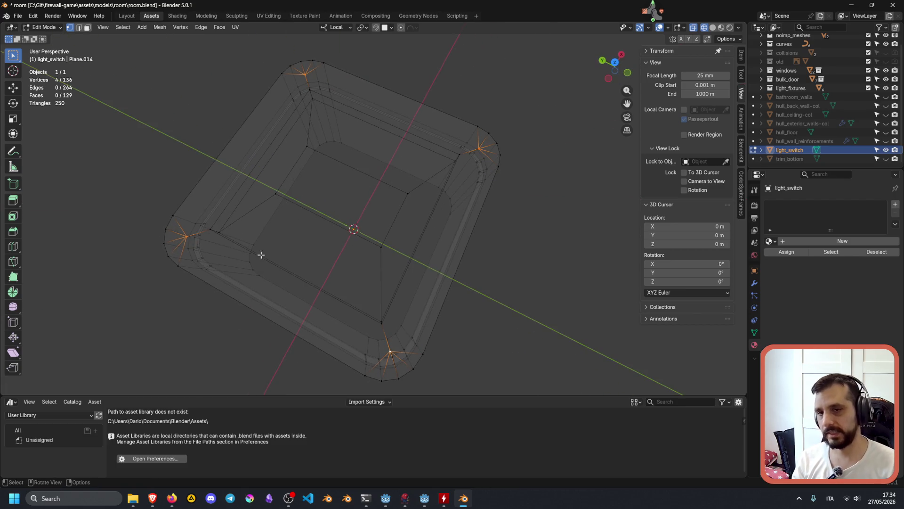
# Ask ChatGPT: 'What if I want to add geometry to a mesh at a vertex and make it into a circle?'
pyautogui.moveTo(152, 497)
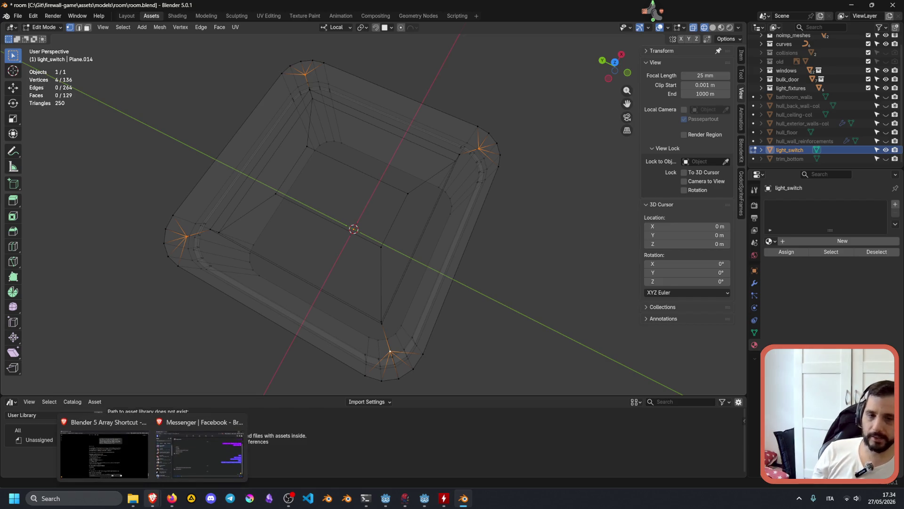
pyautogui.click(120, 449)
pyautogui.scroll(-2, 325, 451)
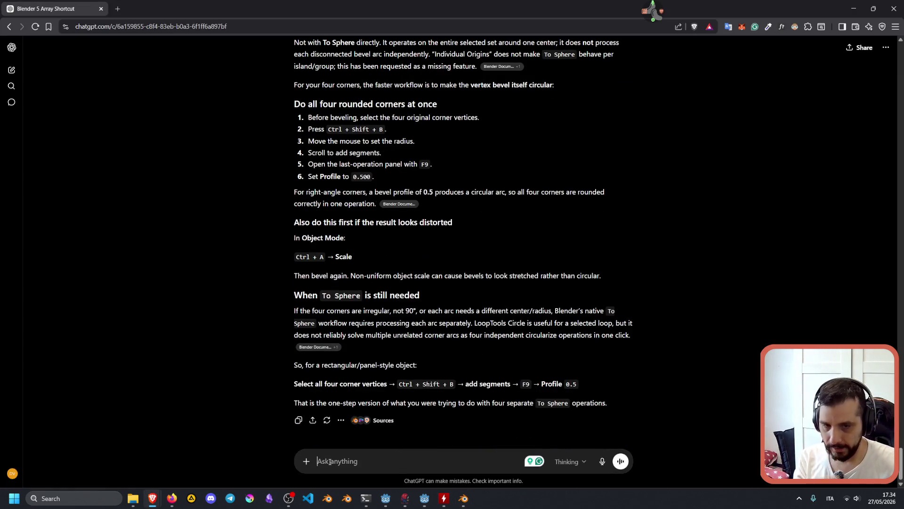
pyautogui.write('because o')
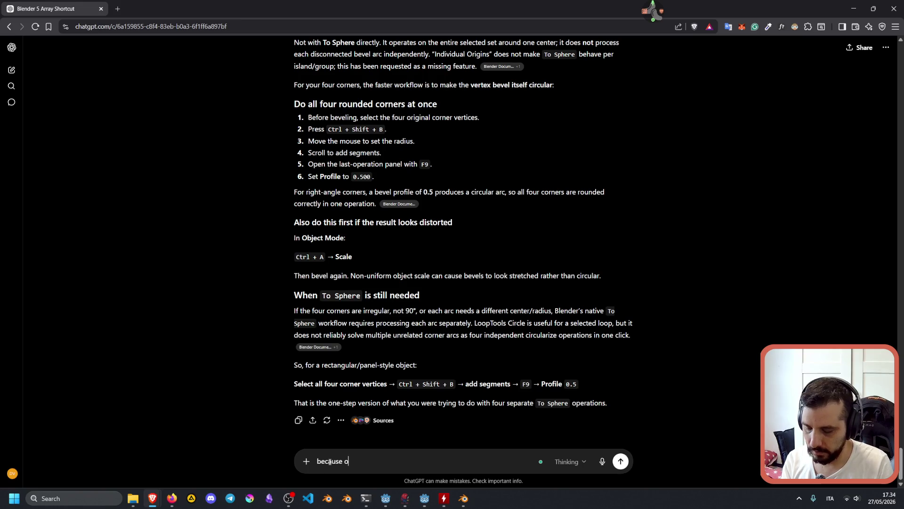
pyautogui.write('f the geometry')
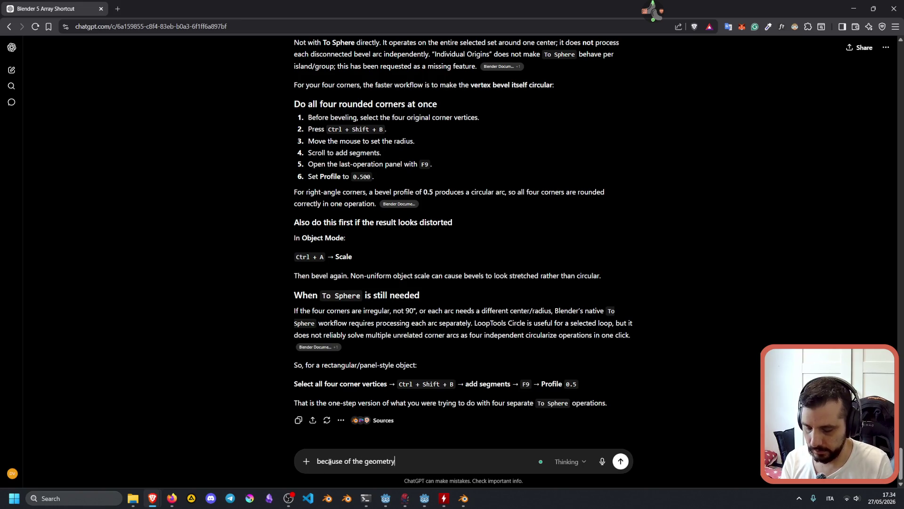
pyautogui.write(', that won')
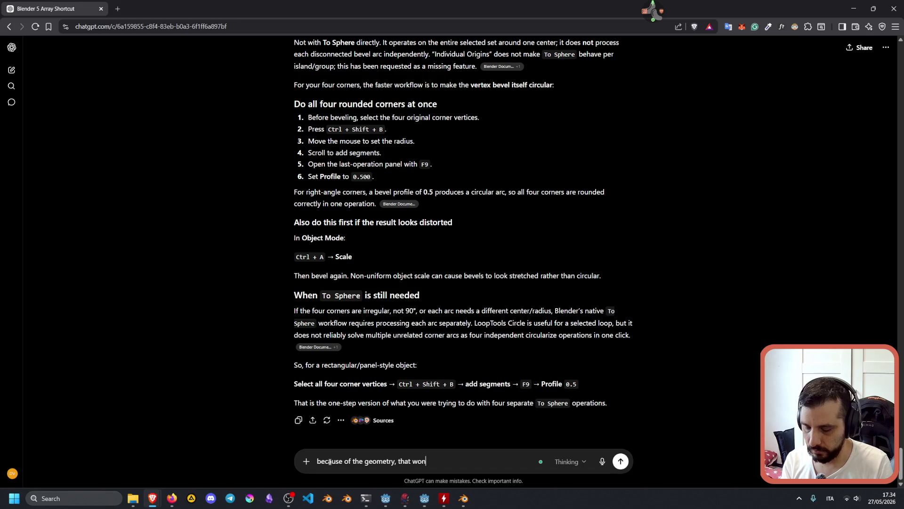
pyautogui.write("'t work. ")
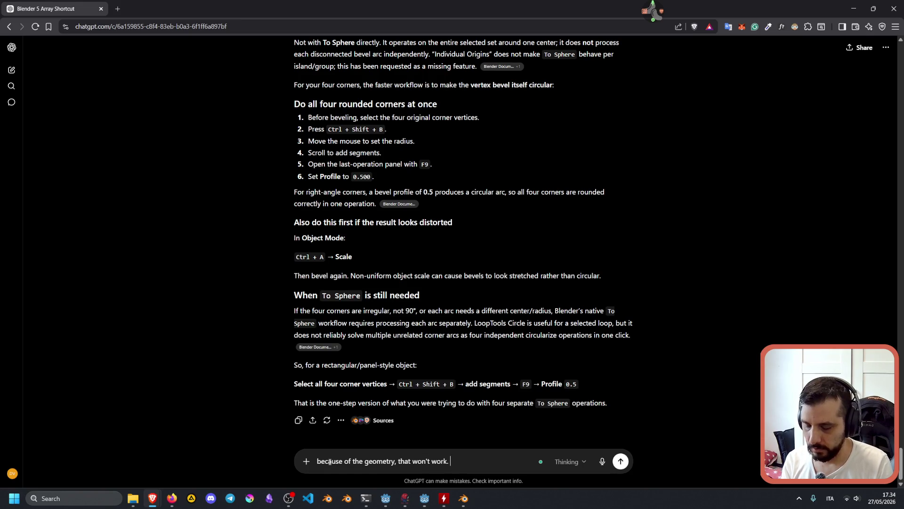
pyautogui.write('What if I')
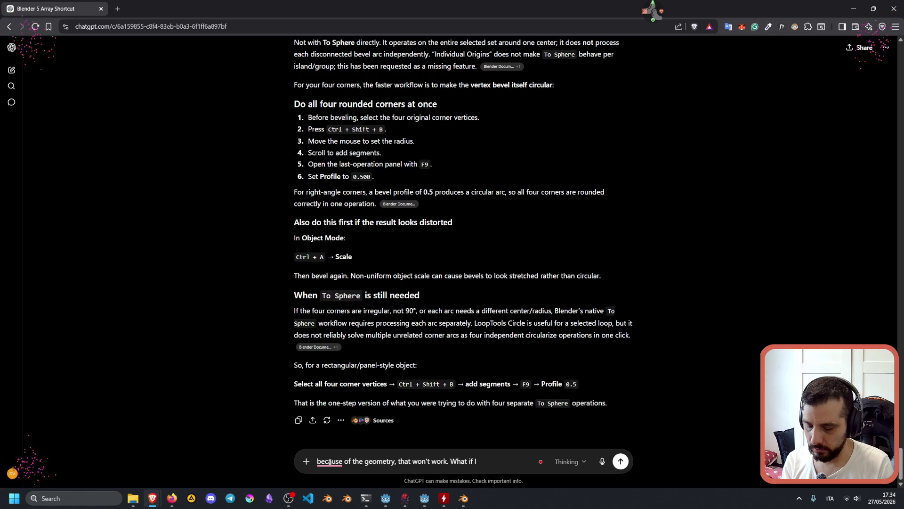
pyautogui.write(' want to add geome')
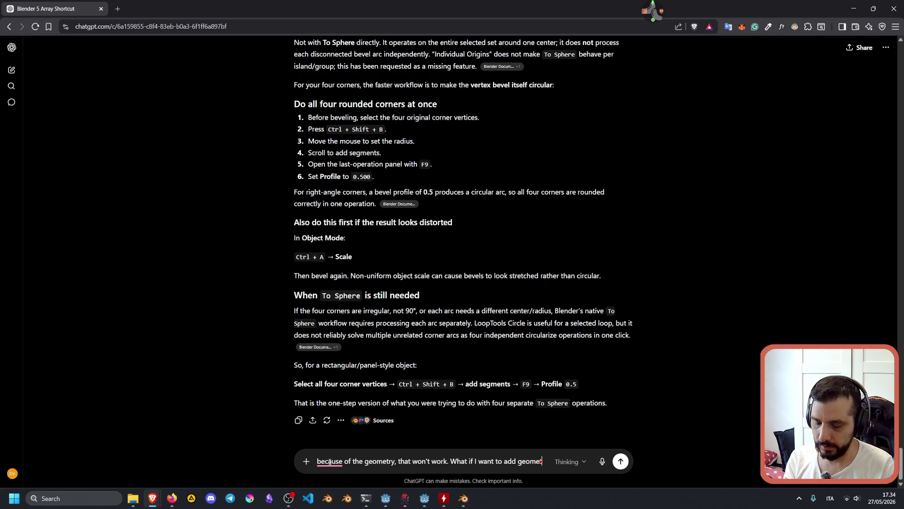
pyautogui.write('truy')
pyautogui.press('BackSpace')
pyautogui.press('BackSpace')
pyautogui.write('y to a mesh ')
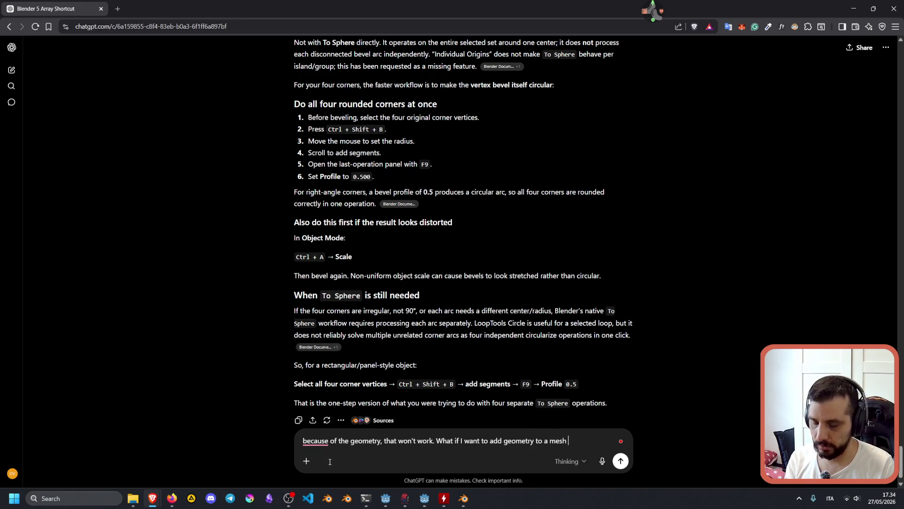
pyautogui.write('at an')
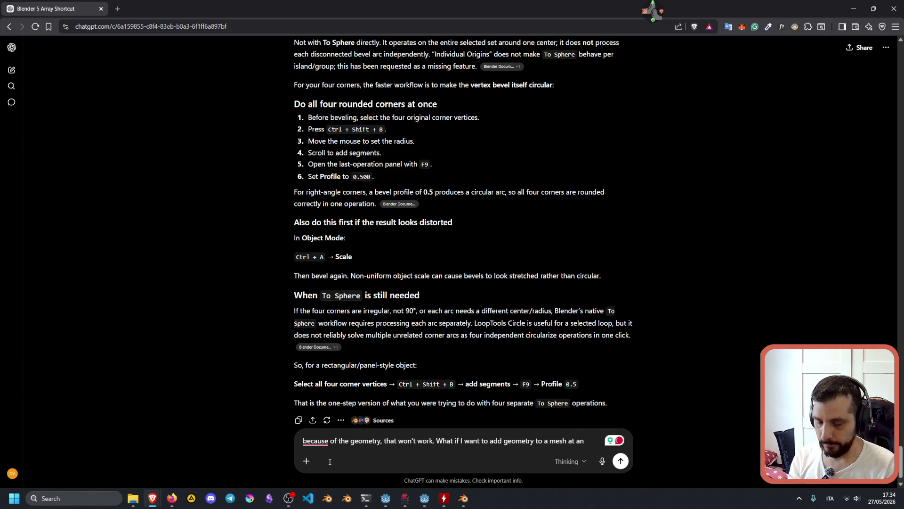
pyautogui.press('BackSpace')
pyautogui.write('vertex')
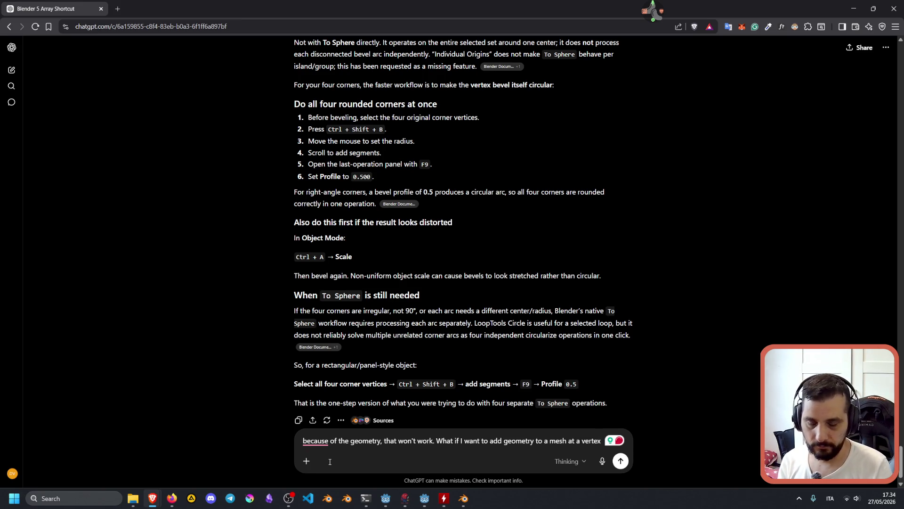
pyautogui.write(' and make i')
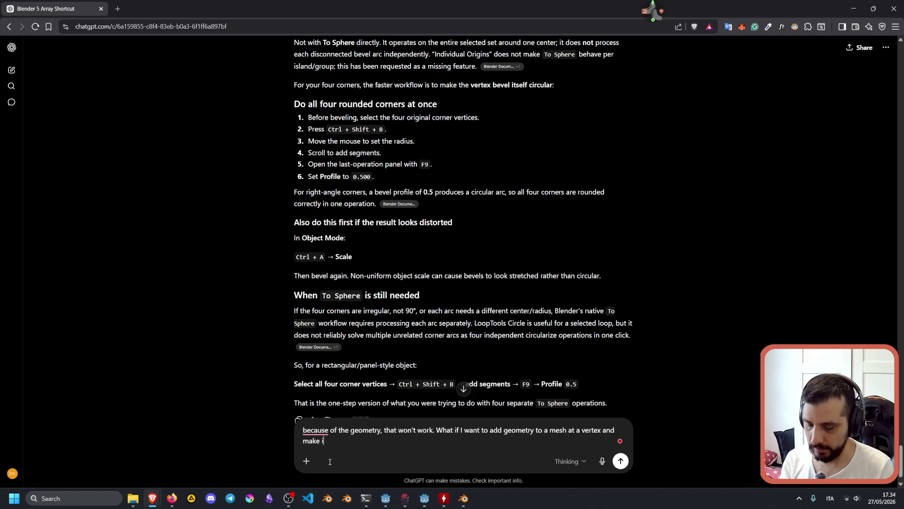
pyautogui.write('t into a circle?')
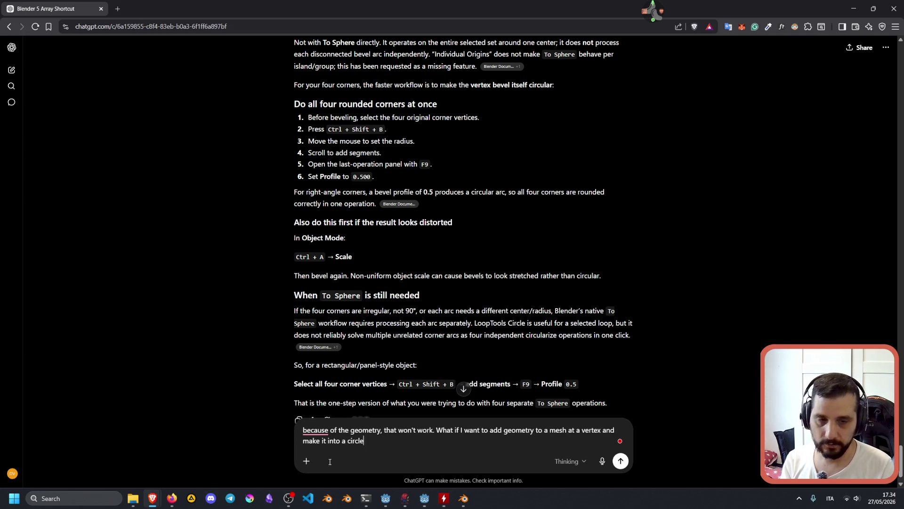
pyautogui.press('Return')
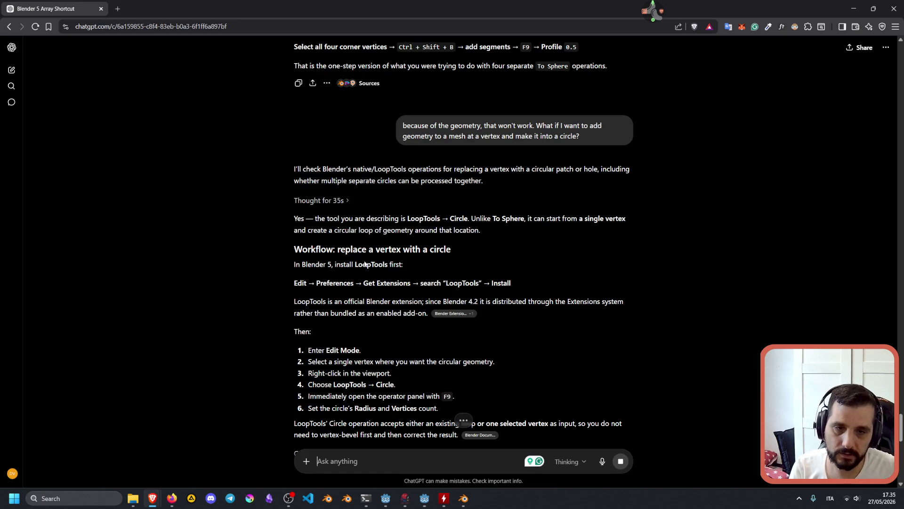
# Read the LoopTools Circle steps, highlighting the Blender 4.2 extension note, then return to Blender
pyautogui.click(433, 472)
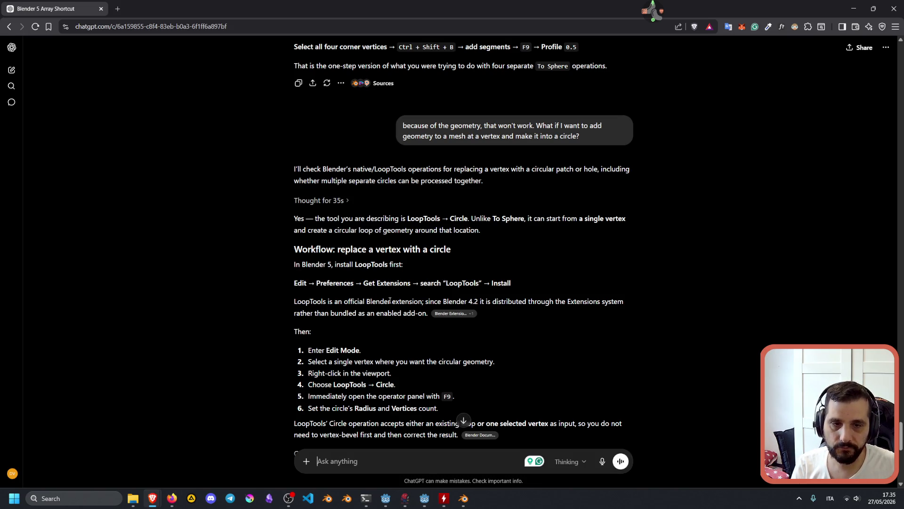
pyautogui.moveTo(479, 301); pyautogui.dragTo(429, 301)
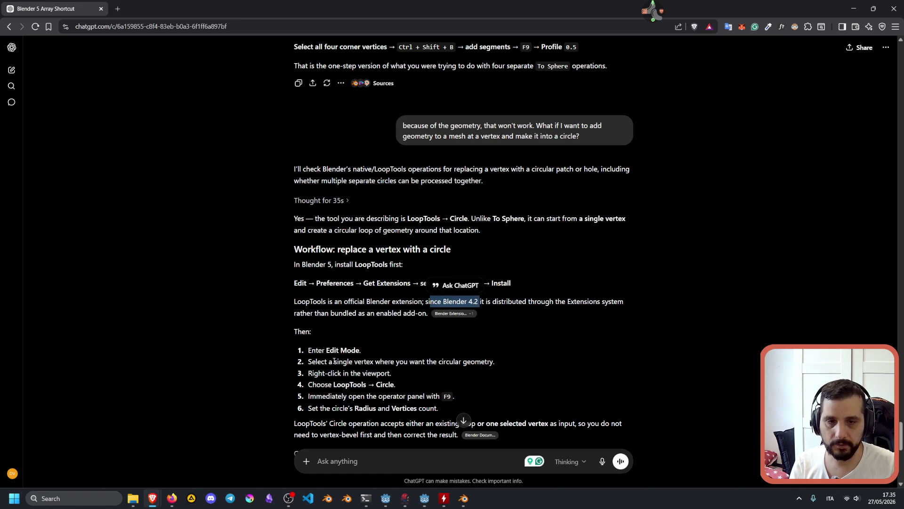
pyautogui.moveTo(334, 361); pyautogui.dragTo(380, 359)
pyautogui.moveTo(328, 374); pyautogui.dragTo(361, 373)
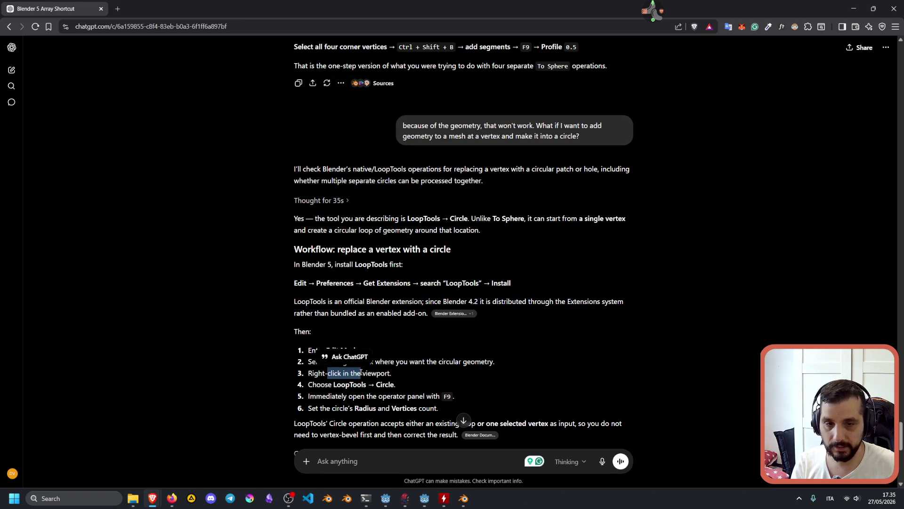
pyautogui.doubleClick(336, 383)
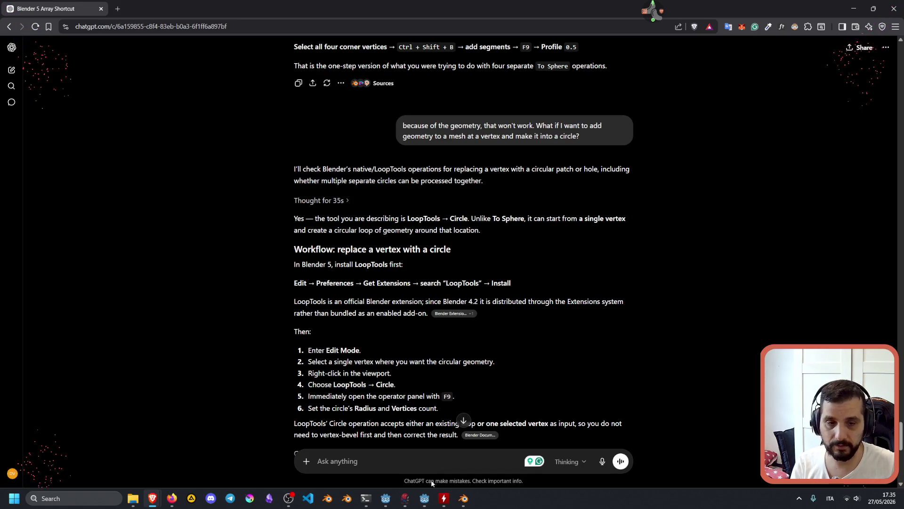
pyautogui.click(461, 500)
pyautogui.click(17, 15)
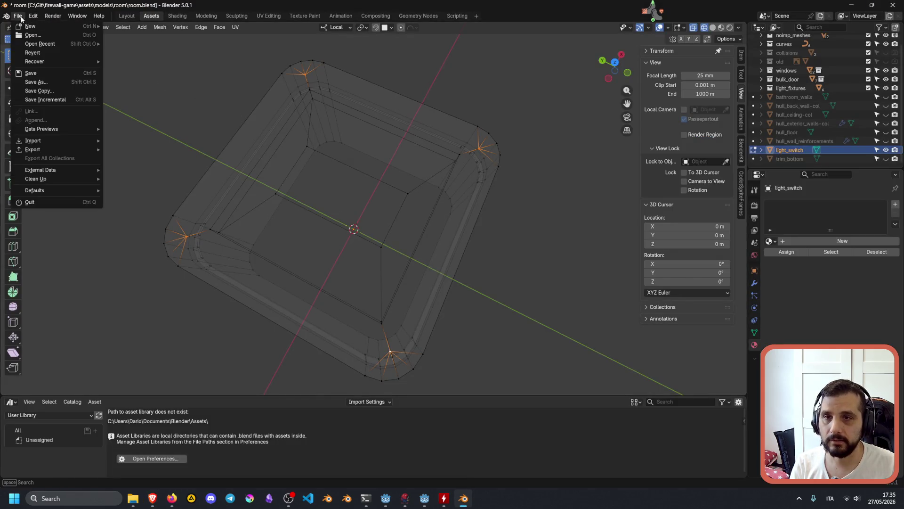
# Search Get Extensions for 'loop', install LoopTools, view its details, and close Preferences
pyautogui.moveTo(31, 25)
pyautogui.click(37, 131)
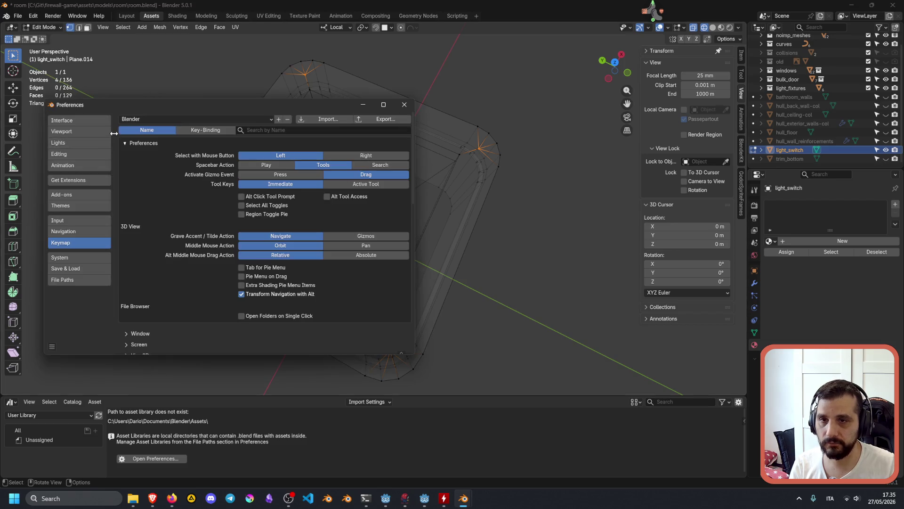
pyautogui.click(70, 183)
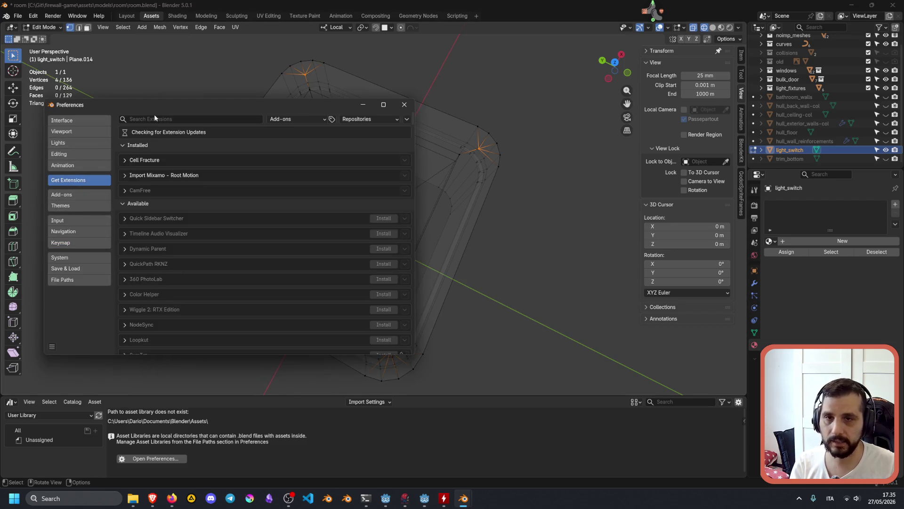
pyautogui.write('loop')
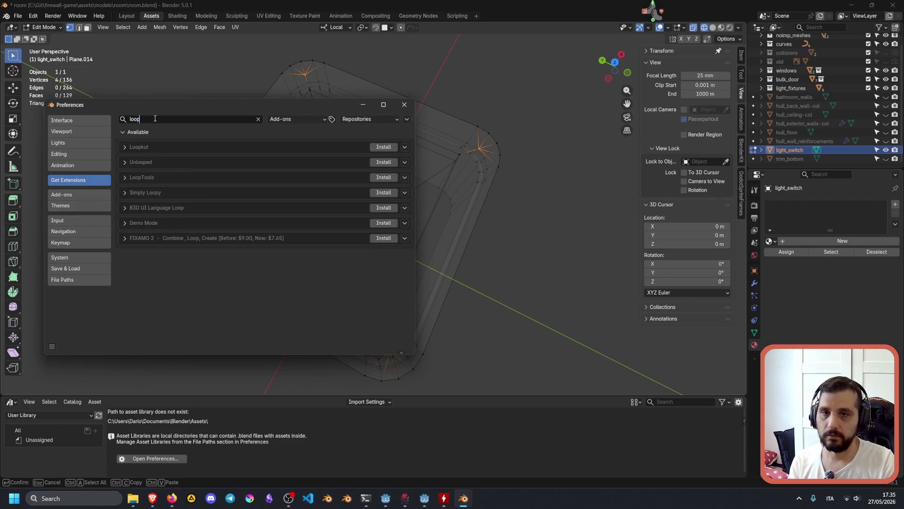
pyautogui.press('Return')
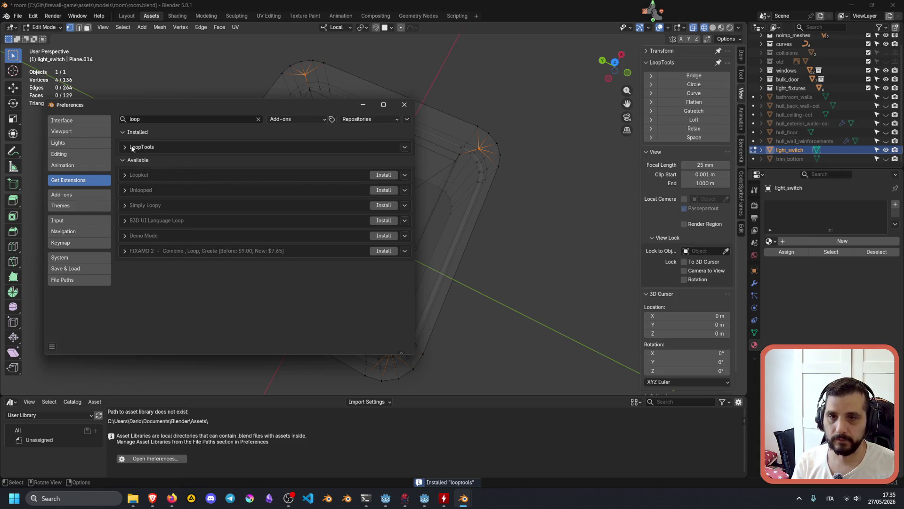
pyautogui.click(135, 148)
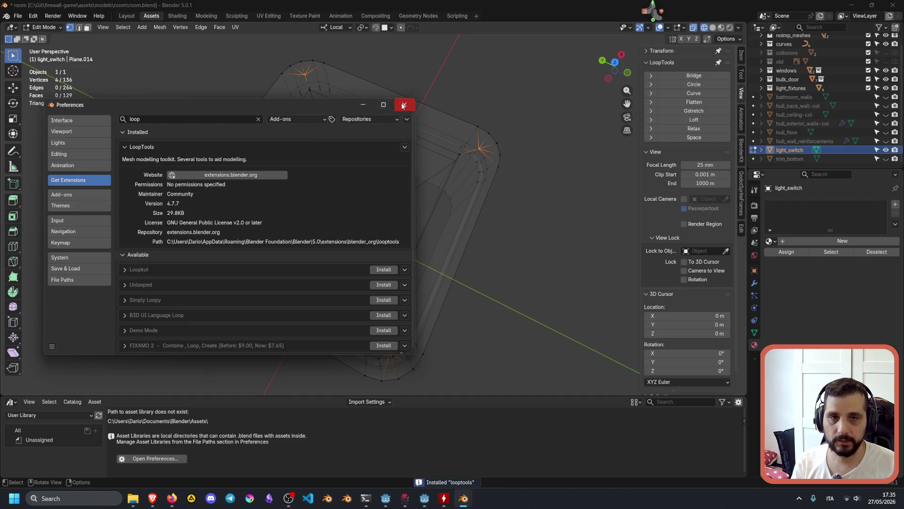
pyautogui.click(404, 104)
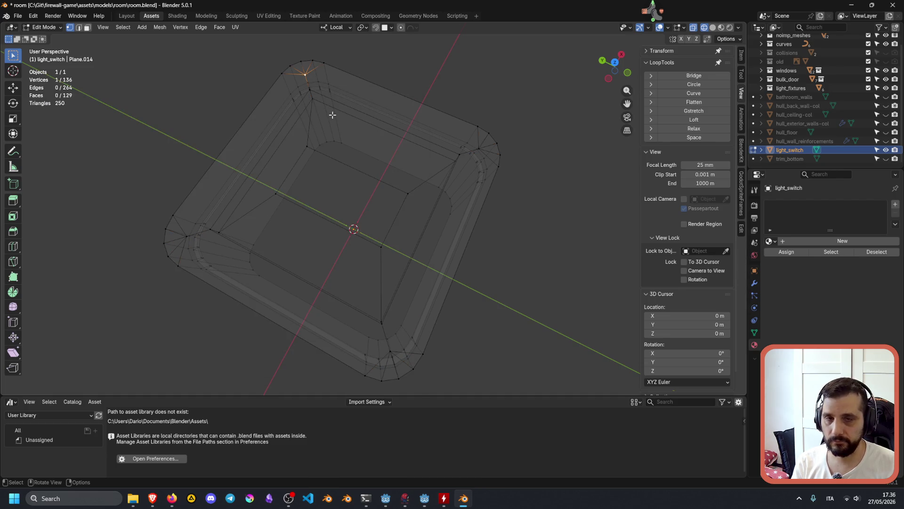
pyautogui.press('F3')
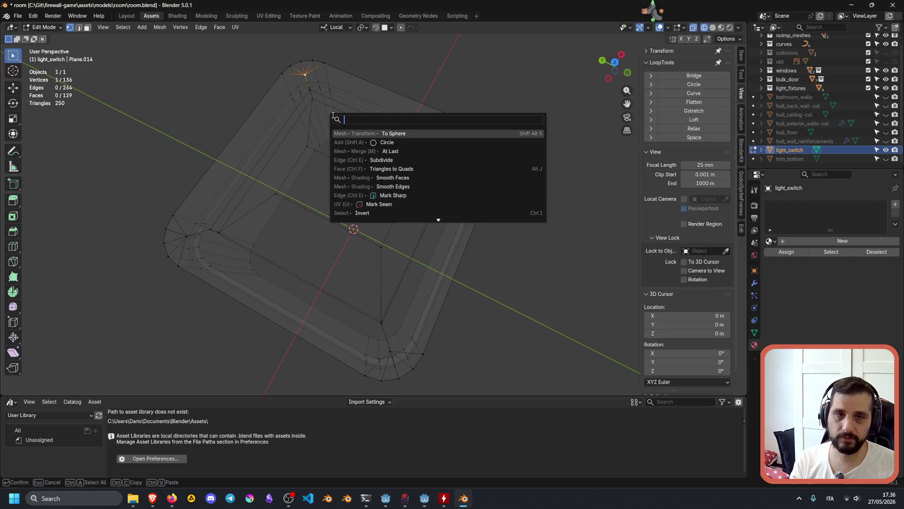
# Search operators for 'loop cir', cancel, and bring up the vertex menu's LoopTools submenu
pyautogui.write('loop')
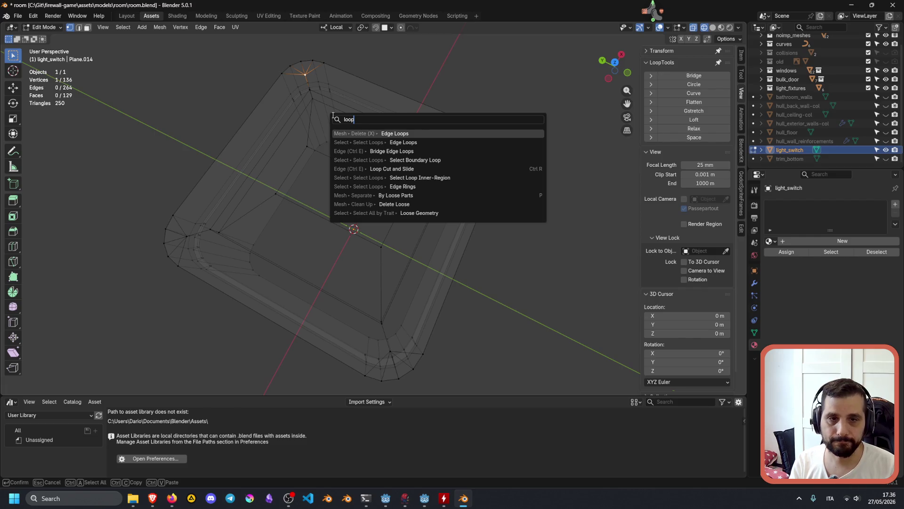
pyautogui.write(' c')
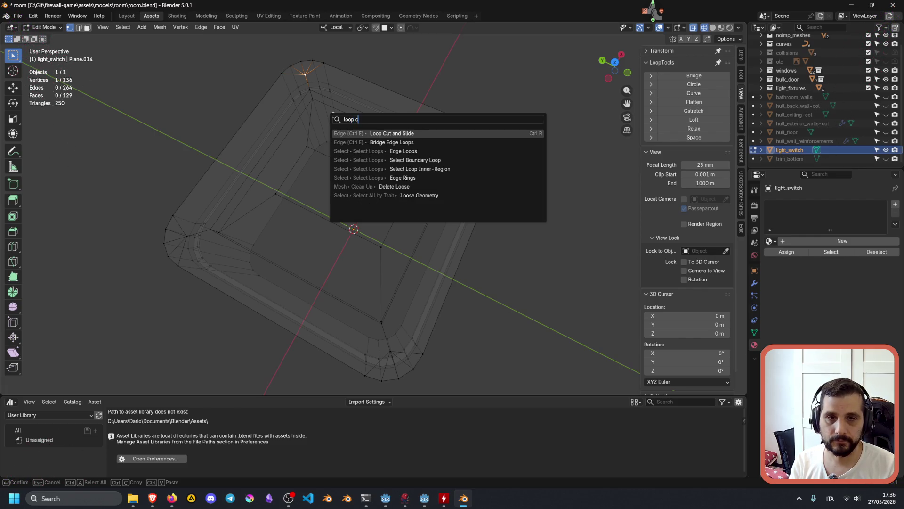
pyautogui.write('ir')
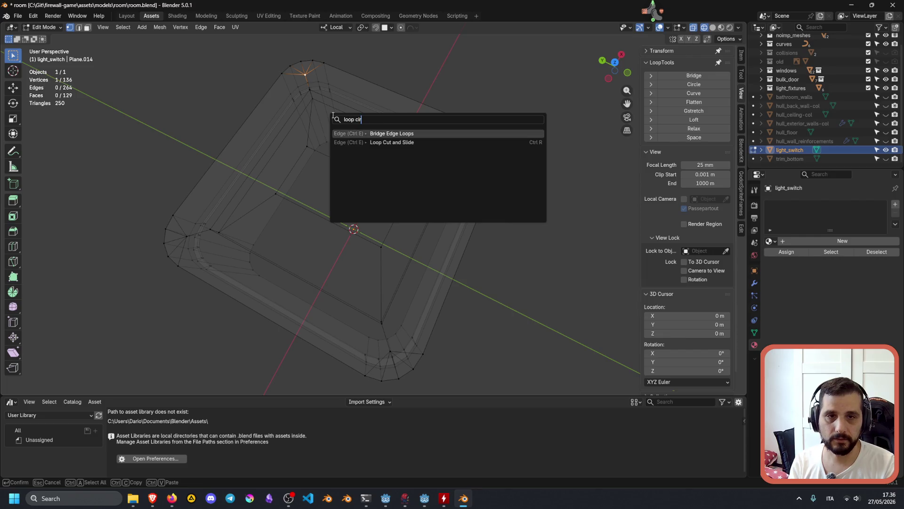
pyautogui.press('BackSpace')
pyautogui.press('BackSpace')
pyautogui.press('BackSpace')
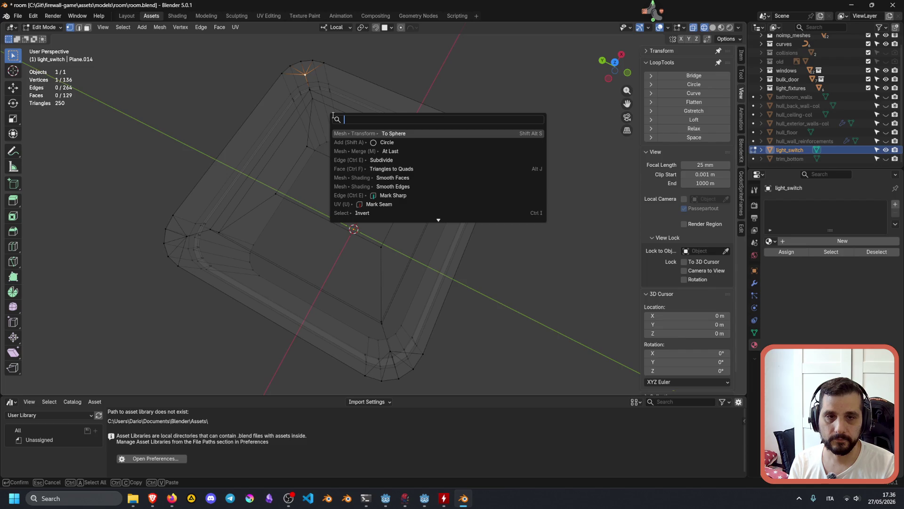
pyautogui.press('Escape')
pyautogui.rightClick(318, 89)
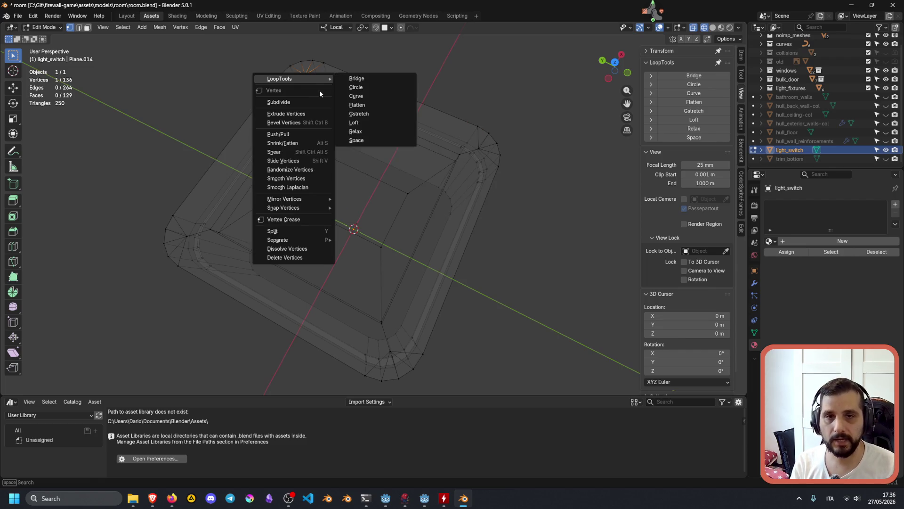
pyautogui.moveTo(308, 80)
pyautogui.click(381, 88)
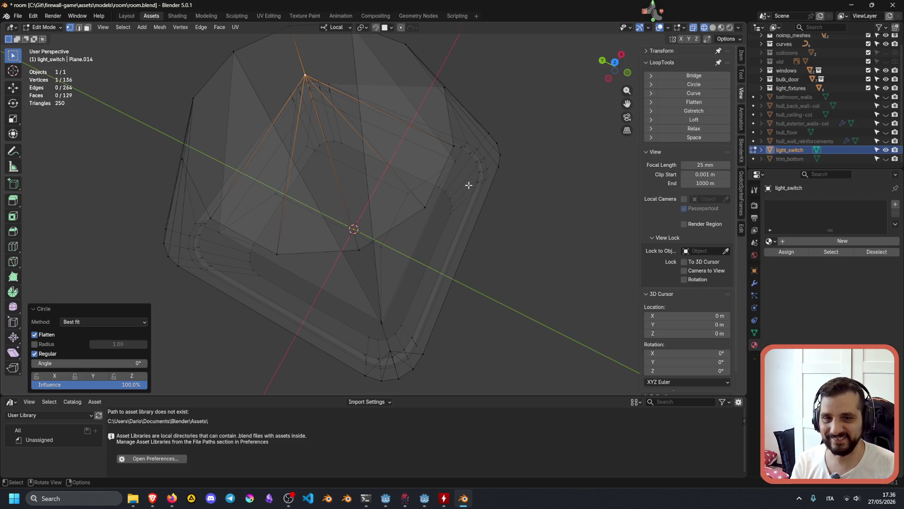
pyautogui.moveTo(457, 141); pyautogui.dragTo(430, 137, button='middle')
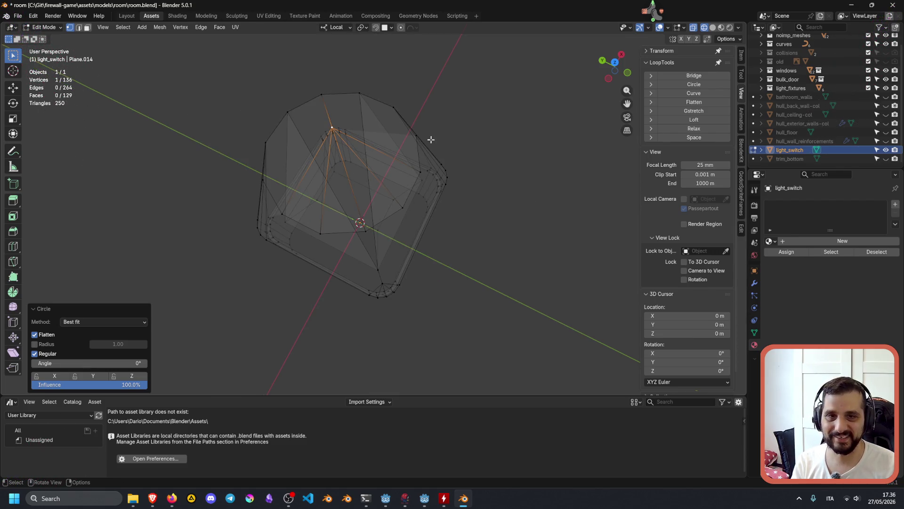
pyautogui.press('ctrl+KP_Add')
pyautogui.press('s')
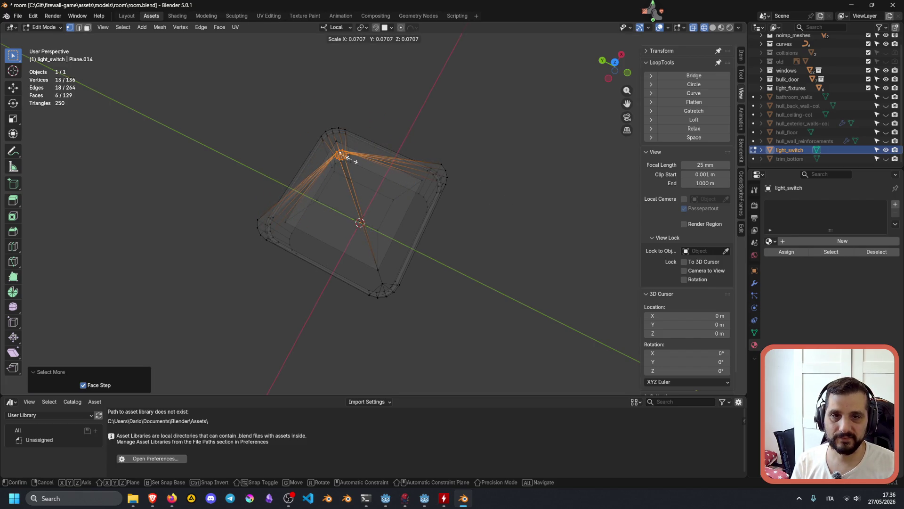
pyautogui.click(347, 158)
pyautogui.keyDown('shift'); pyautogui.moveTo(348, 159); pyautogui.dragTo(379, 202, button='middle'); pyautogui.keyUp('shift')
pyautogui.scroll(4, 379, 202)
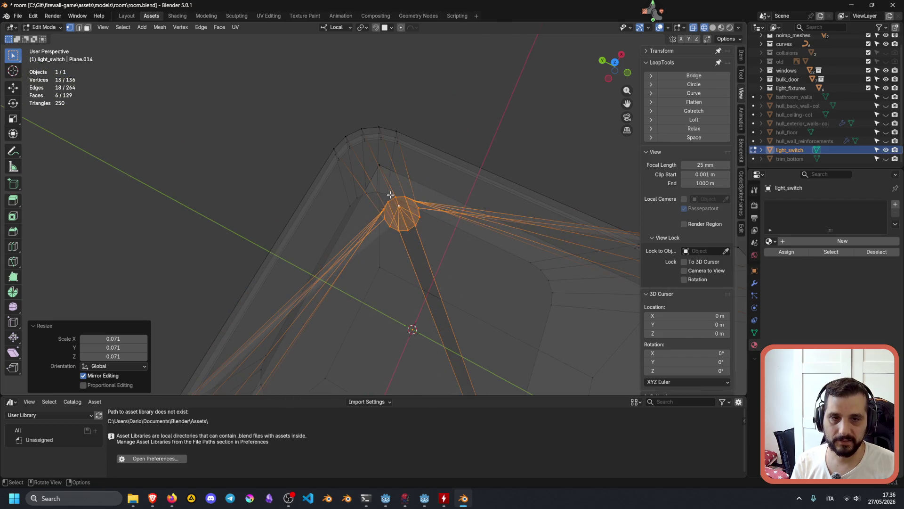
pyautogui.hotkey('ctrl', 'z')
pyautogui.hotkey('ctrl', 'z')
pyautogui.hotkey('ctrl', 'z')
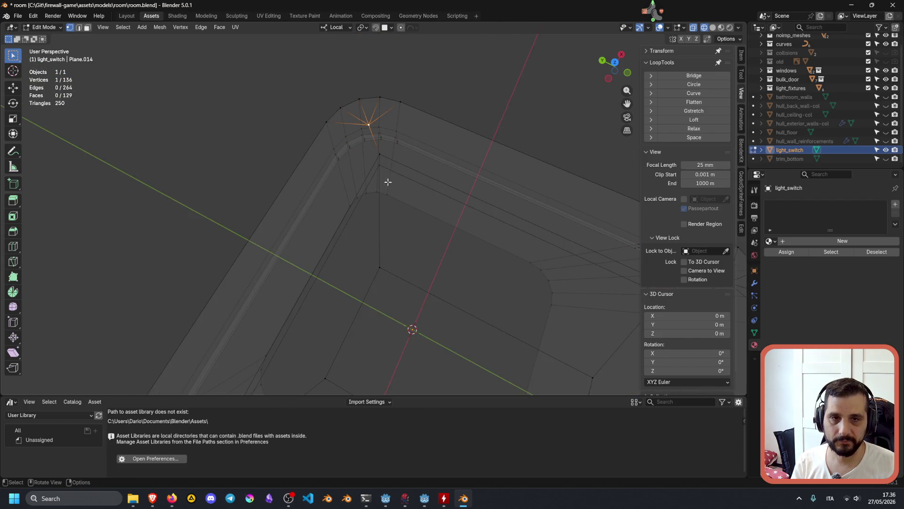
pyautogui.moveTo(377, 131); pyautogui.dragTo(402, 146, button='middle')
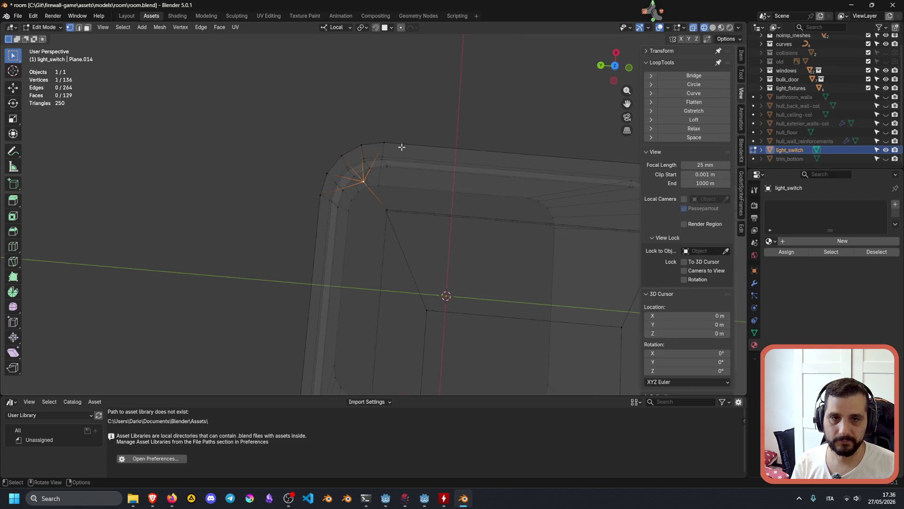
# Apply LoopTools Circle to the corner vertex and compare Fit inside against Best fit
pyautogui.rightClick(382, 183)
pyautogui.moveTo(384, 180)
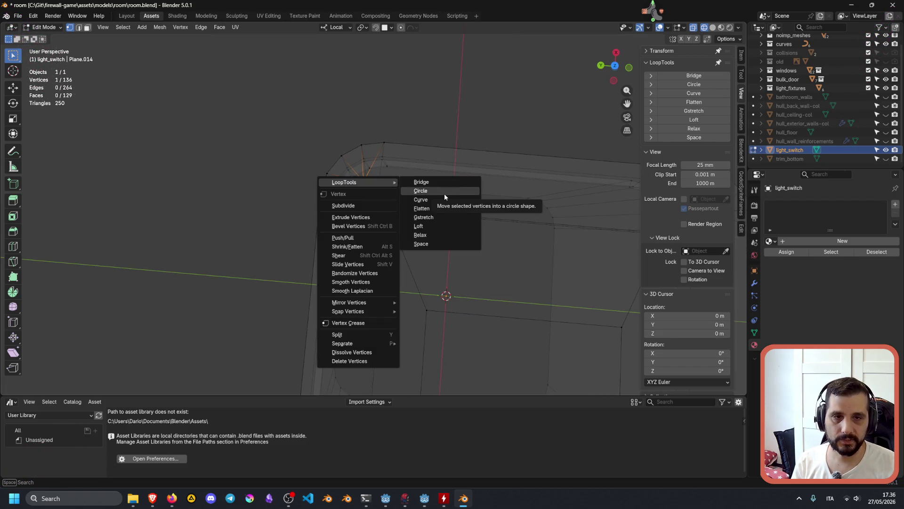
pyautogui.click(444, 193)
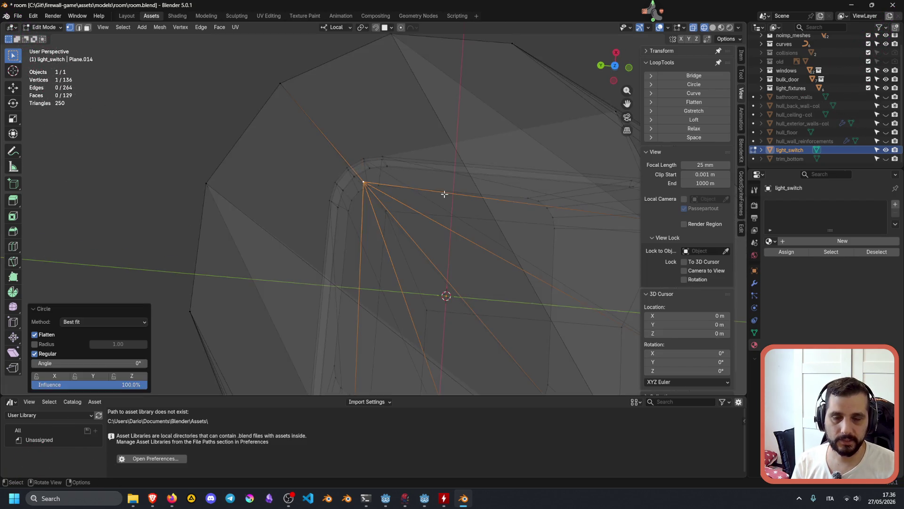
pyautogui.click(92, 323)
pyautogui.click(85, 340)
pyautogui.click(89, 323)
pyautogui.click(91, 328)
# Toggle Flatten and Regular for comparison, then enable a fixed circle radius of 0.05
pyautogui.click(48, 334)
pyautogui.click(47, 334)
pyautogui.click(45, 354)
pyautogui.click(46, 355)
pyautogui.click(46, 348)
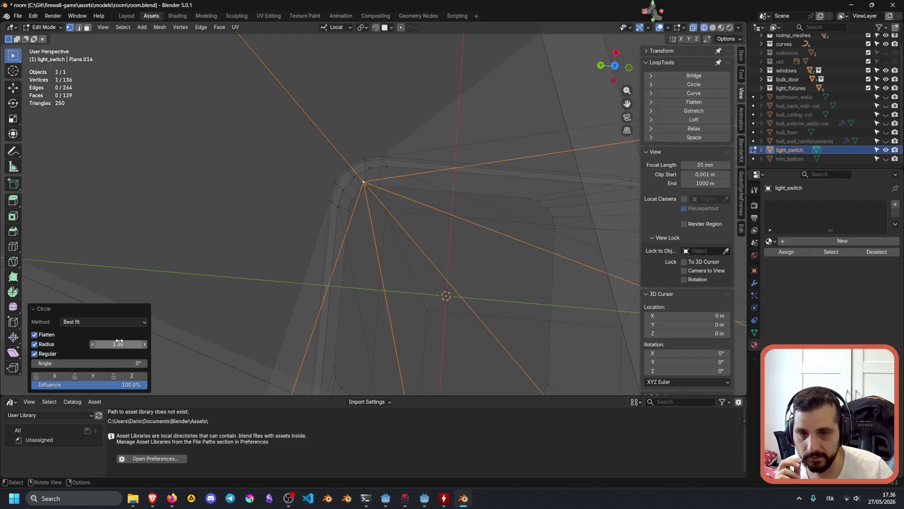
pyautogui.click(119, 345)
pyautogui.write('0.0')
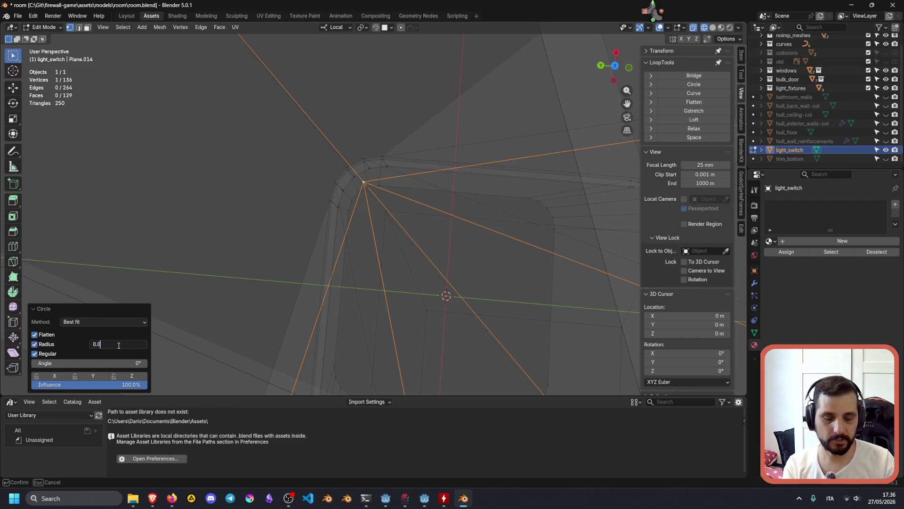
pyautogui.write('5')
pyautogui.press('Return')
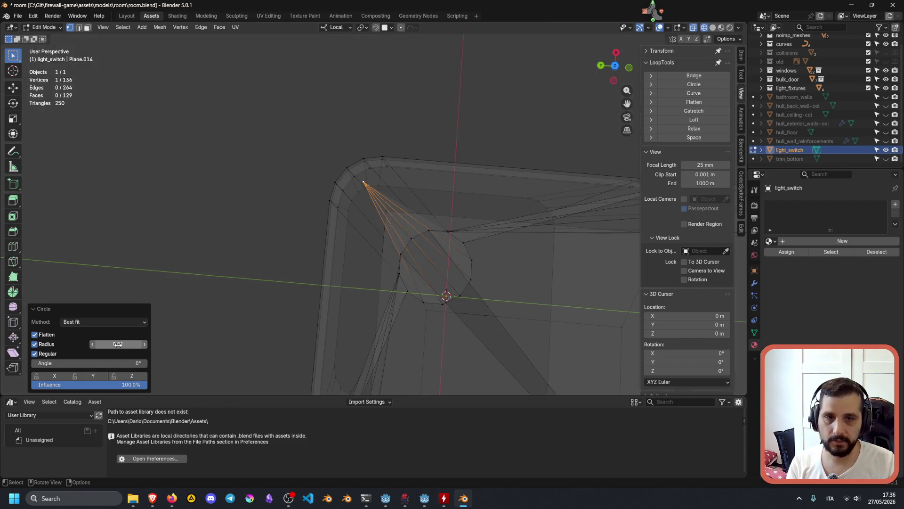
pyautogui.scroll(-4, 440, 214)
pyautogui.moveTo(426, 230)
pyautogui.mouseDown(button='middle')
pyautogui.moveTo(364, 214)
pyautogui.moveTo(409, 223)
pyautogui.moveTo(385, 210)
pyautogui.mouseUp(button='middle')
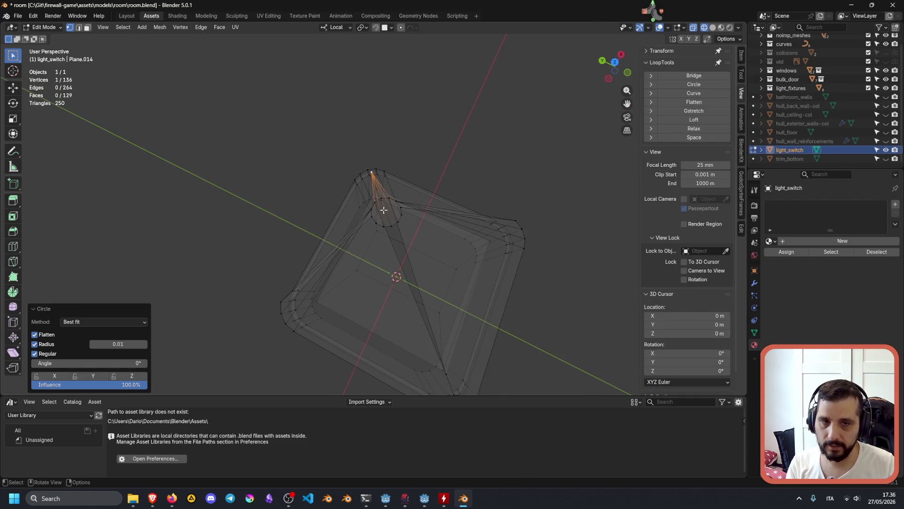
# Recompare Flatten, Regular and fit methods, tweak Influence and Angle, then undo the circle
pyautogui.click(43, 338)
pyautogui.click(43, 338)
pyautogui.click(39, 352)
pyautogui.click(40, 353)
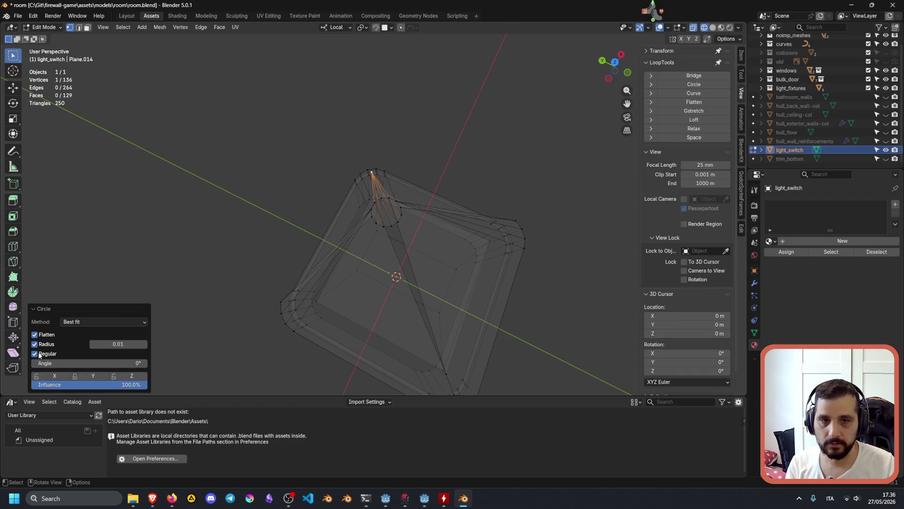
pyautogui.click(89, 321)
pyautogui.click(75, 341)
pyautogui.click(84, 322)
pyautogui.click(85, 328)
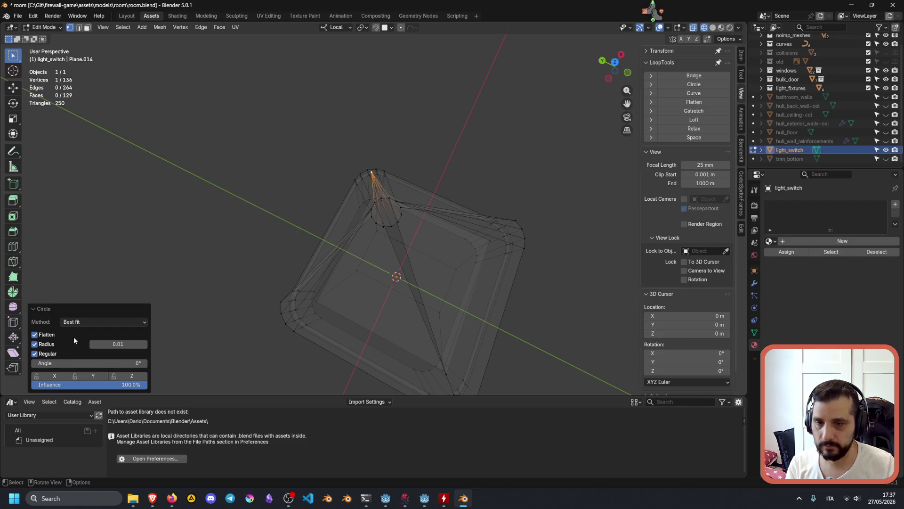
pyautogui.moveTo(76, 385)
pyautogui.mouseDown()
pyautogui.moveTo(57, 385)
pyautogui.moveTo(77, 384)
pyautogui.mouseUp()
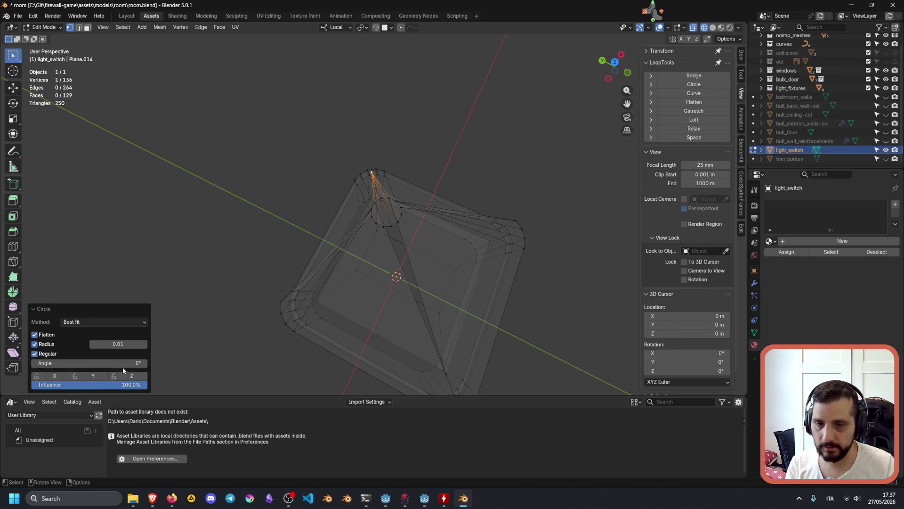
pyautogui.moveTo(108, 363)
pyautogui.mouseDown()
pyautogui.moveTo(143, 363)
pyautogui.moveTo(118, 363)
pyautogui.mouseUp()
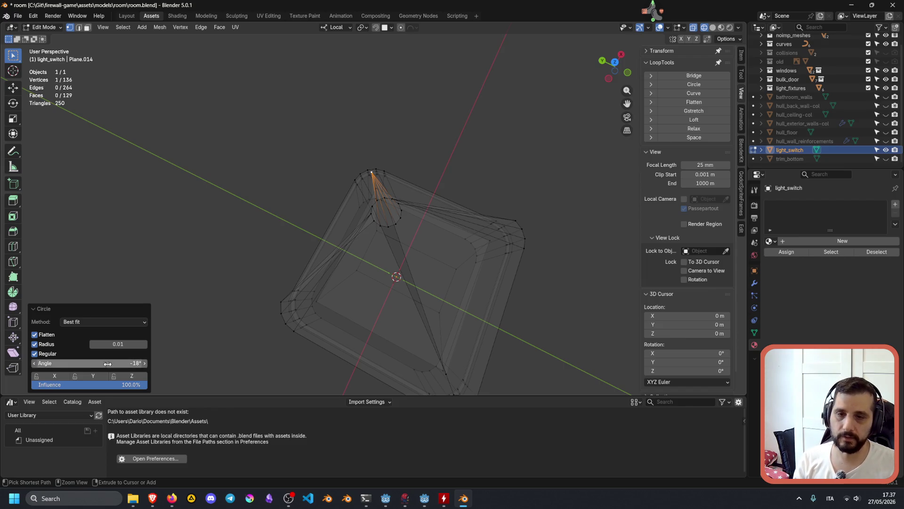
pyautogui.hotkey('ctrl', 'z')
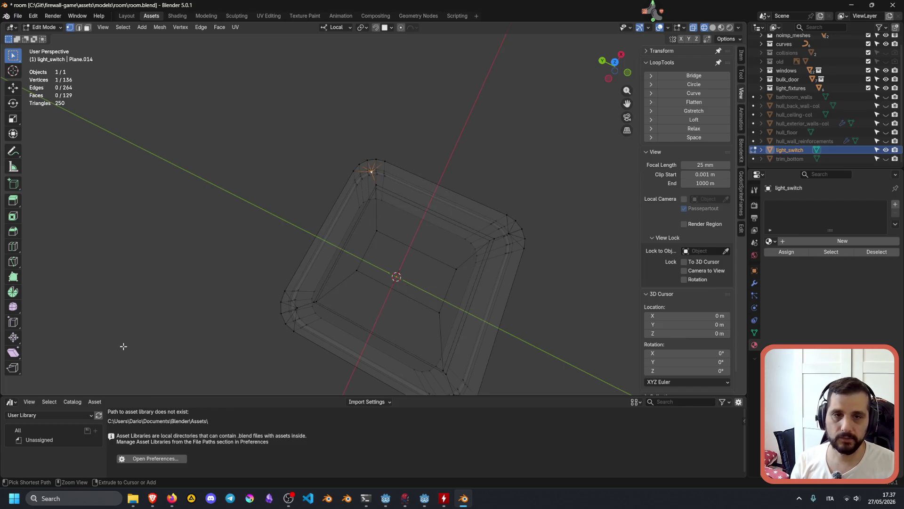
pyautogui.moveTo(511, 230)
pyautogui.mouseDown(button='middle')
pyautogui.moveTo(580, 242)
pyautogui.moveTo(381, 285)
pyautogui.mouseUp(button='middle')
pyautogui.keyDown('shift'); pyautogui.click(322, 294); pyautogui.keyUp('shift')
pyautogui.keyDown('shift'); pyautogui.click(509, 347); pyautogui.keyUp('shift')
pyautogui.keyDown('shift'); pyautogui.click(514, 187); pyautogui.keyUp('shift')
pyautogui.moveTo(563, 206); pyautogui.dragTo(531, 218, button='middle')
pyautogui.rightClick(429, 187)
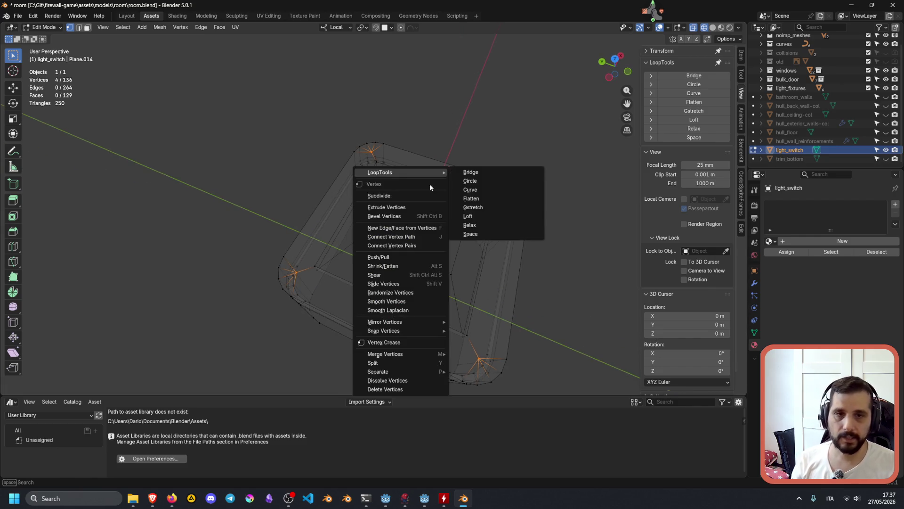
pyautogui.click(484, 179)
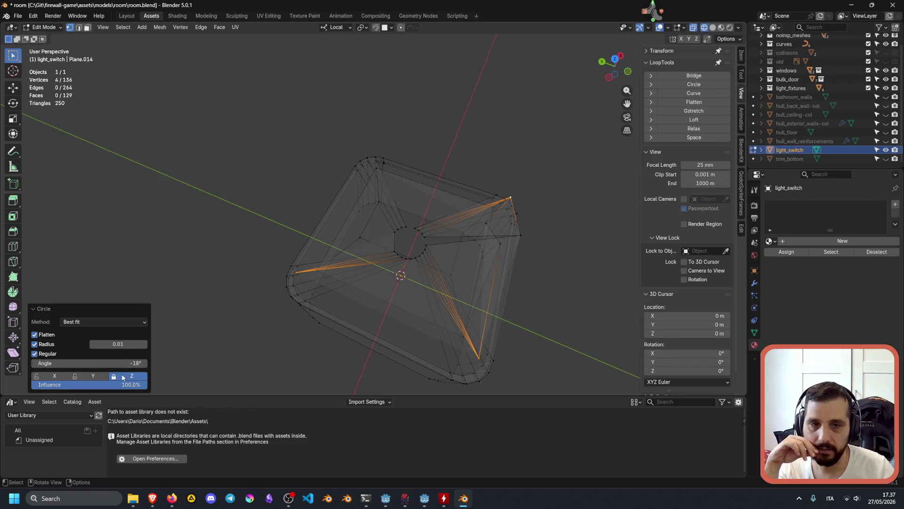
pyautogui.click(101, 378)
pyautogui.click(100, 378)
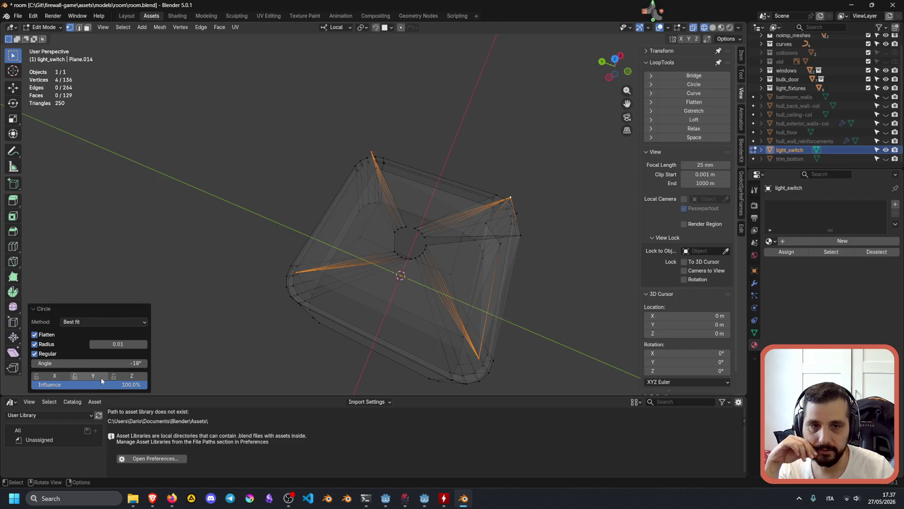
pyautogui.click(59, 379)
pyautogui.click(58, 377)
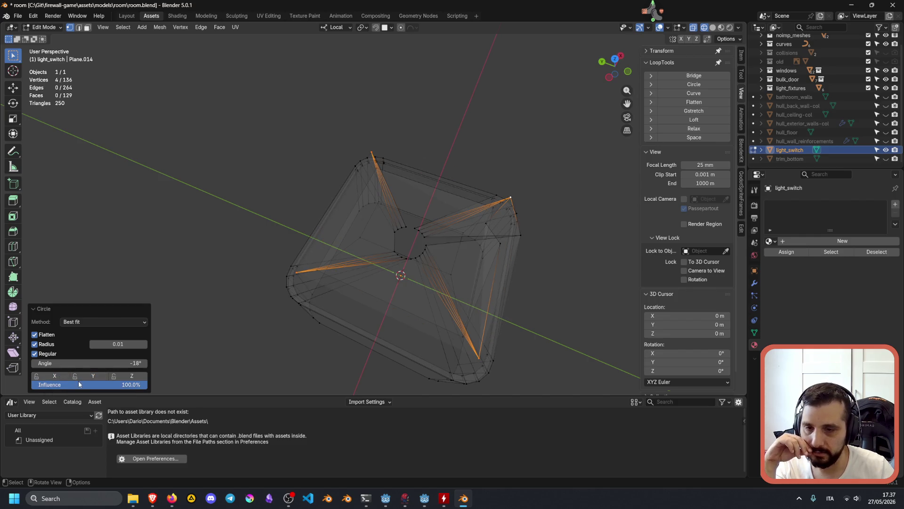
pyautogui.moveTo(92, 388)
pyautogui.mouseDown()
pyautogui.moveTo(36, 385)
pyautogui.moveTo(103, 385)
pyautogui.moveTo(63, 387)
pyautogui.mouseUp()
pyautogui.click(50, 336)
pyautogui.click(51, 335)
pyautogui.click(51, 336)
pyautogui.moveTo(358, 245)
pyautogui.mouseDown(button='middle')
pyautogui.moveTo(398, 220)
pyautogui.moveTo(376, 208)
pyautogui.moveTo(336, 242)
pyautogui.mouseUp(button='middle')
pyautogui.click(54, 338)
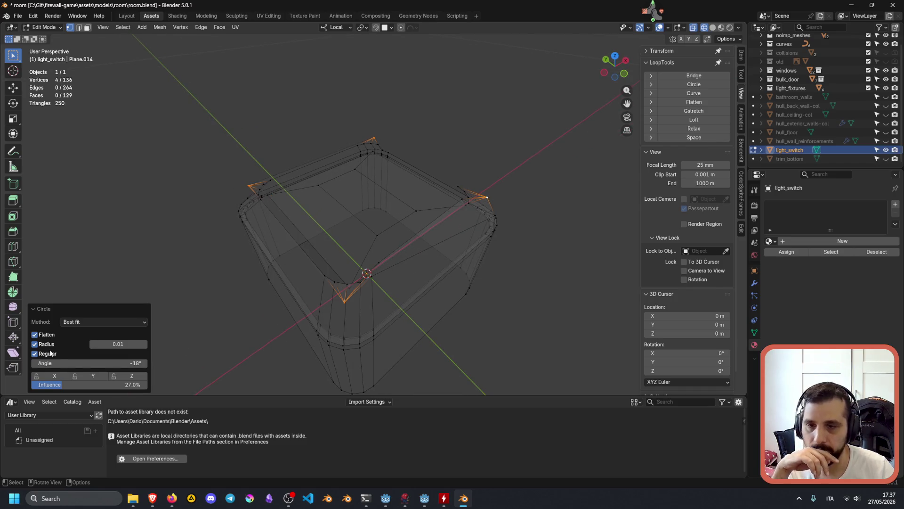
pyautogui.click(48, 345)
pyautogui.click(48, 346)
pyautogui.click(48, 345)
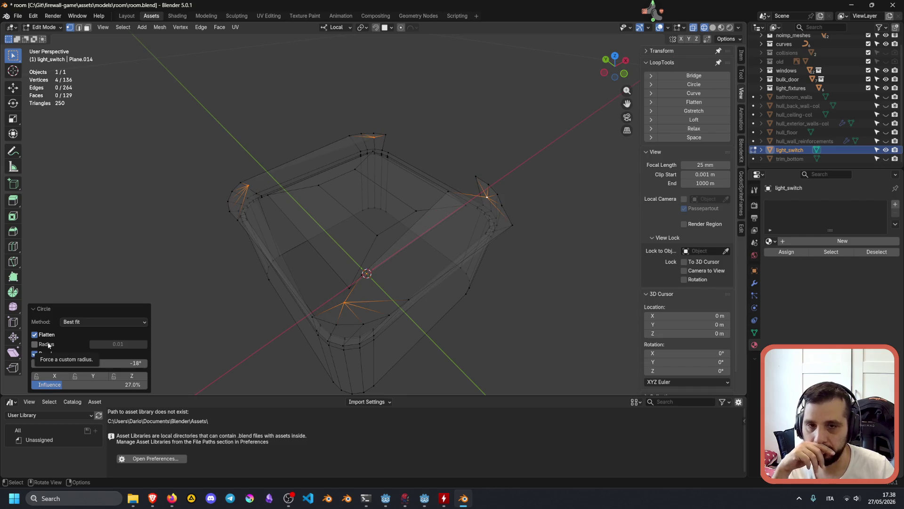
pyautogui.click(49, 345)
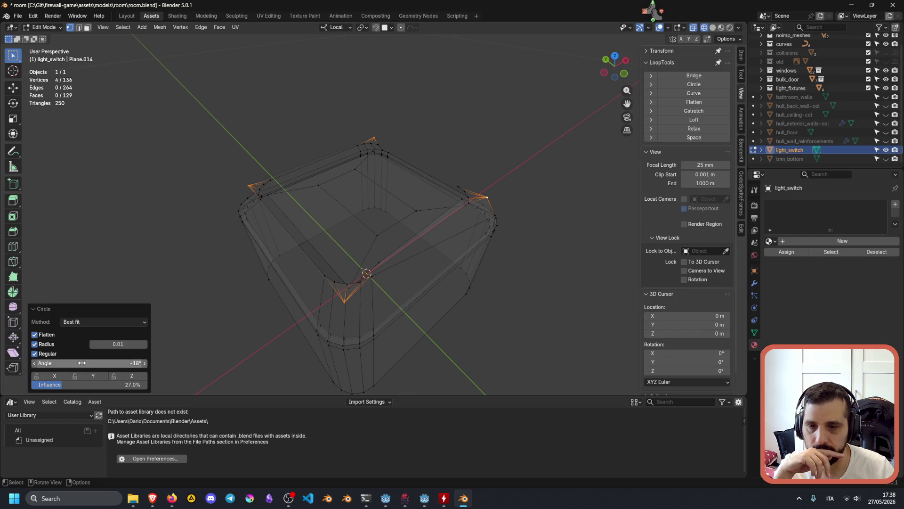
pyautogui.moveTo(67, 387); pyautogui.dragTo(147, 387)
pyautogui.moveTo(342, 230); pyautogui.dragTo(400, 242, button='middle')
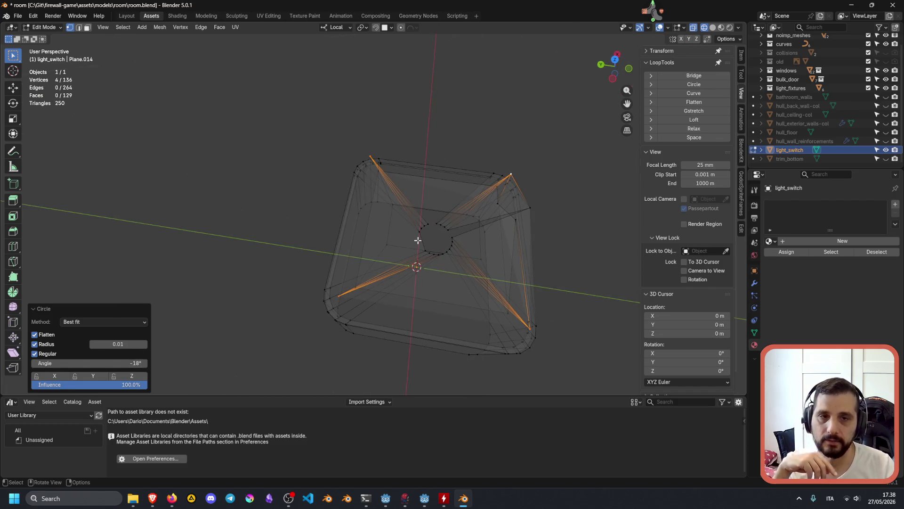
pyautogui.hotkey('ctrl', 'z')
pyautogui.hotkey('alt', 'a')
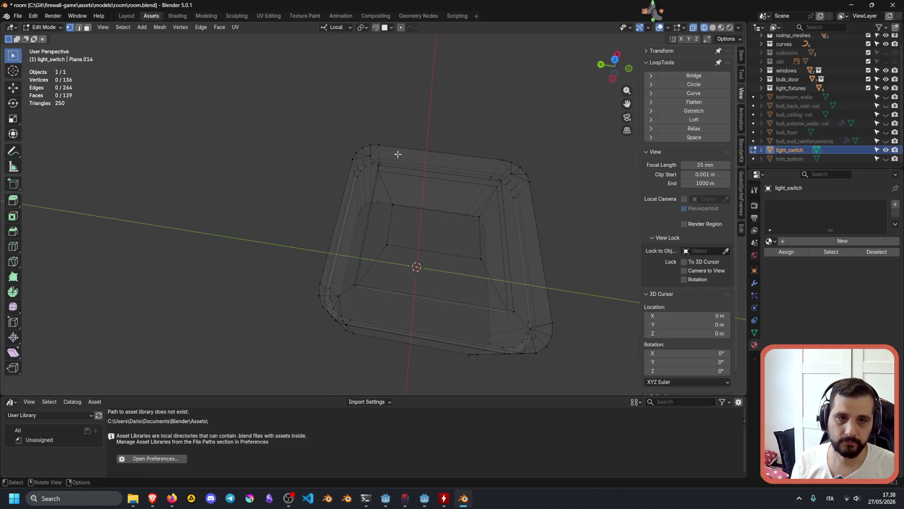
# Apply LoopTools Circle to the top corner vertex and set its Angle to 0°
pyautogui.click(366, 156)
pyautogui.rightClick(393, 160)
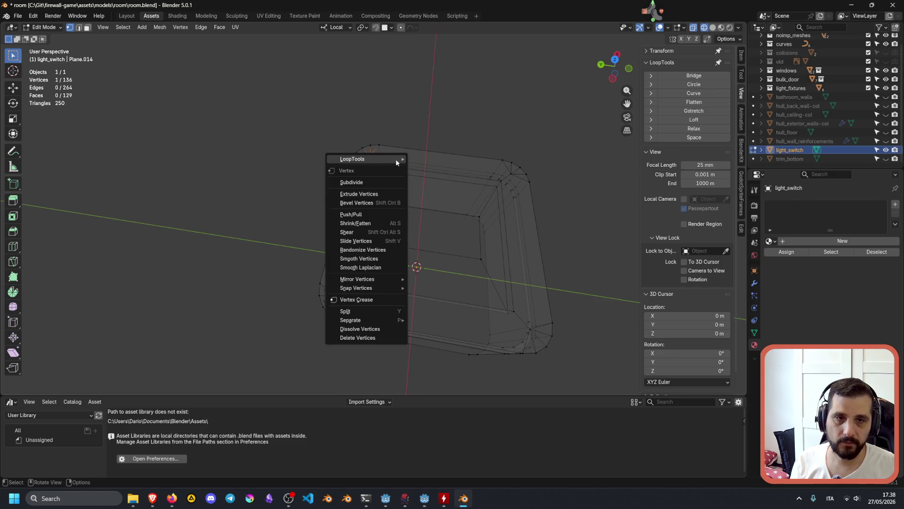
pyautogui.moveTo(401, 158)
pyautogui.click(436, 168)
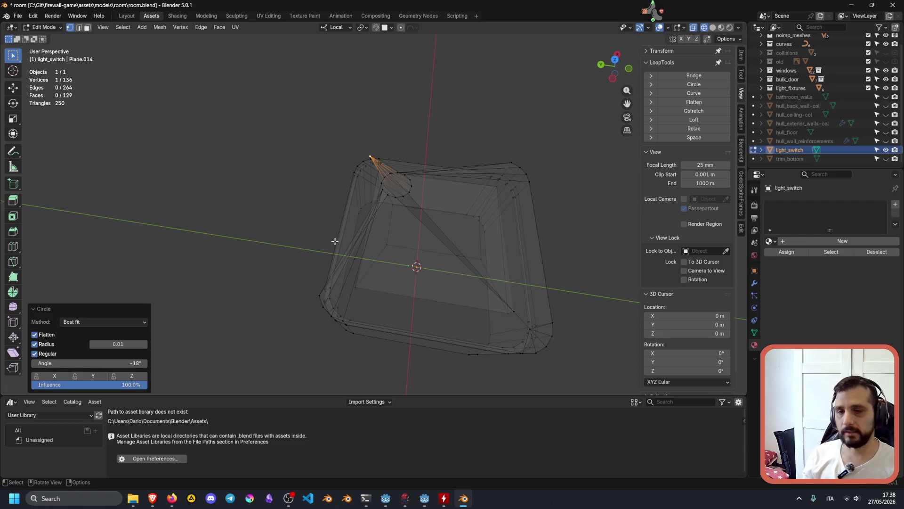
pyautogui.moveTo(44, 363); pyautogui.dragTo(116, 362)
pyautogui.click(116, 362)
pyautogui.write('0')
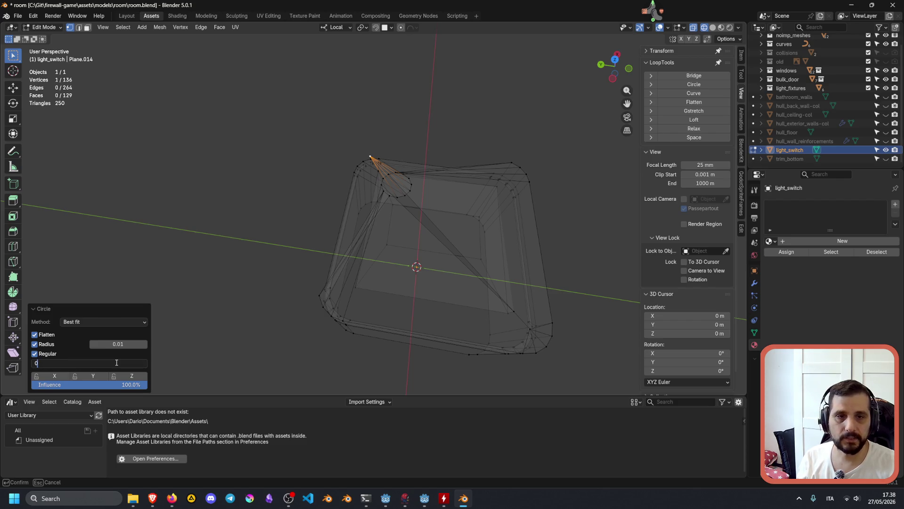
pyautogui.press('Return')
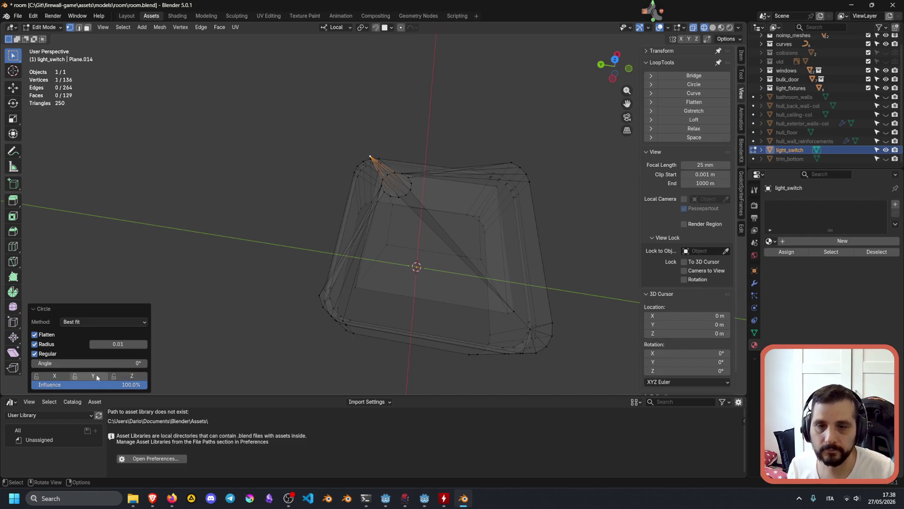
# Switch the circle method to Fit inside with a 0.001 radius
pyautogui.click(72, 377)
pyautogui.click(71, 378)
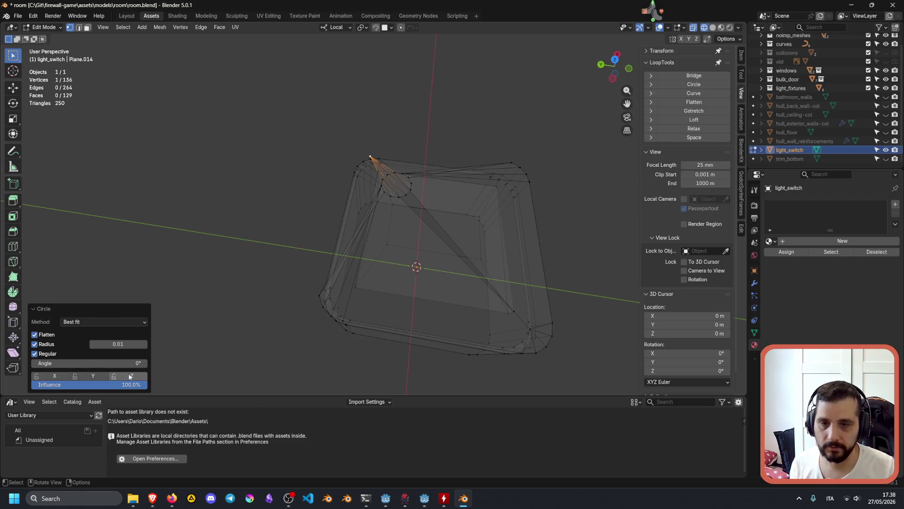
pyautogui.click(85, 325)
pyautogui.click(76, 339)
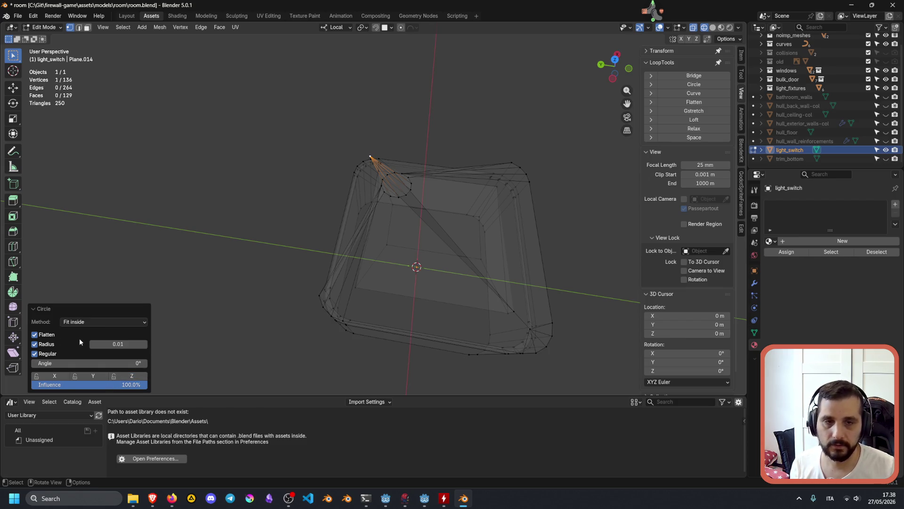
pyautogui.click(118, 344)
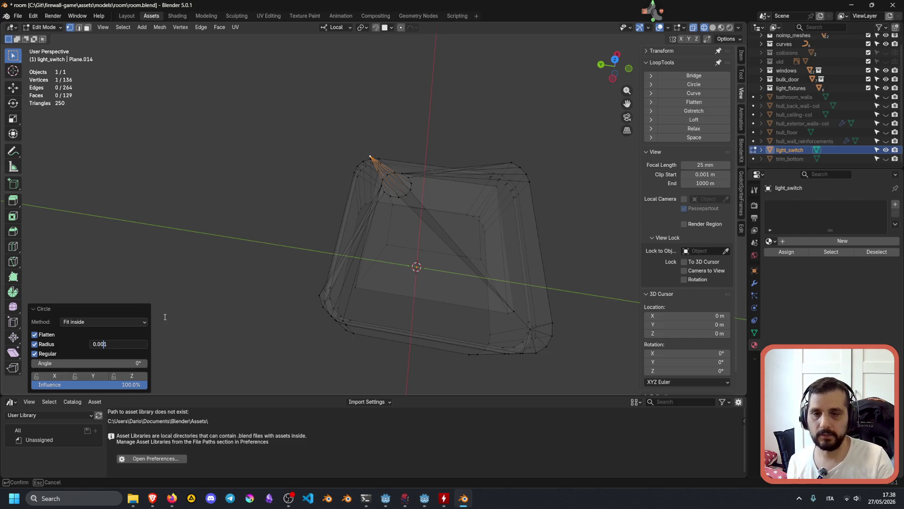
pyautogui.press('Return')
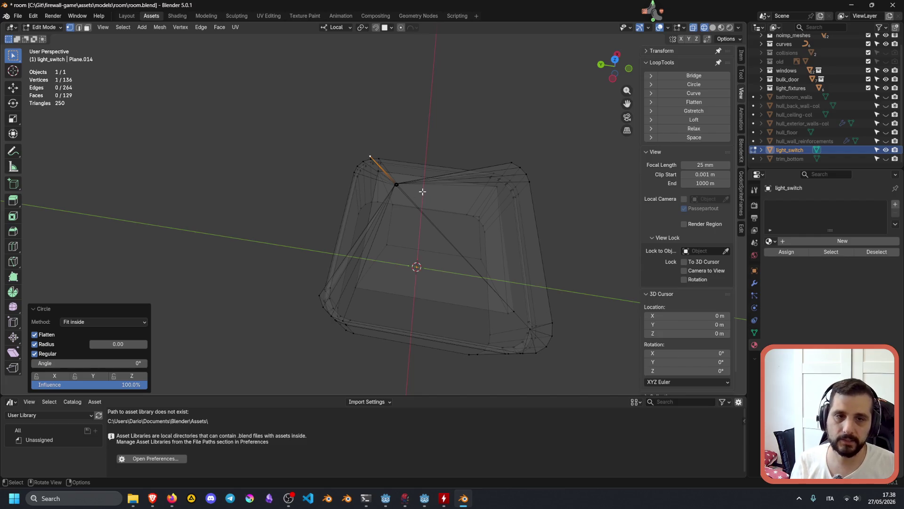
# Try a 0.005 radius, settle on 0.003, and view the corner from top orthographic
pyautogui.moveTo(421, 193); pyautogui.dragTo(298, 273, button='middle')
pyautogui.click(124, 344)
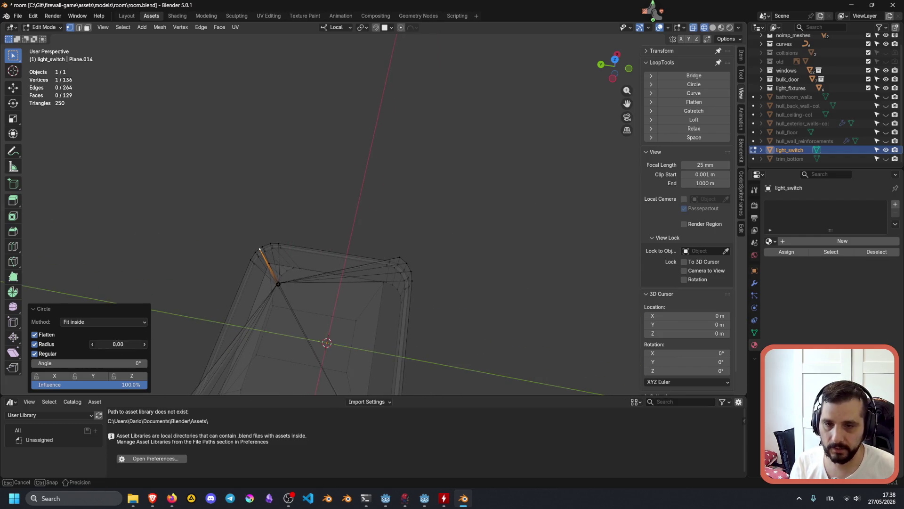
pyautogui.press('Return')
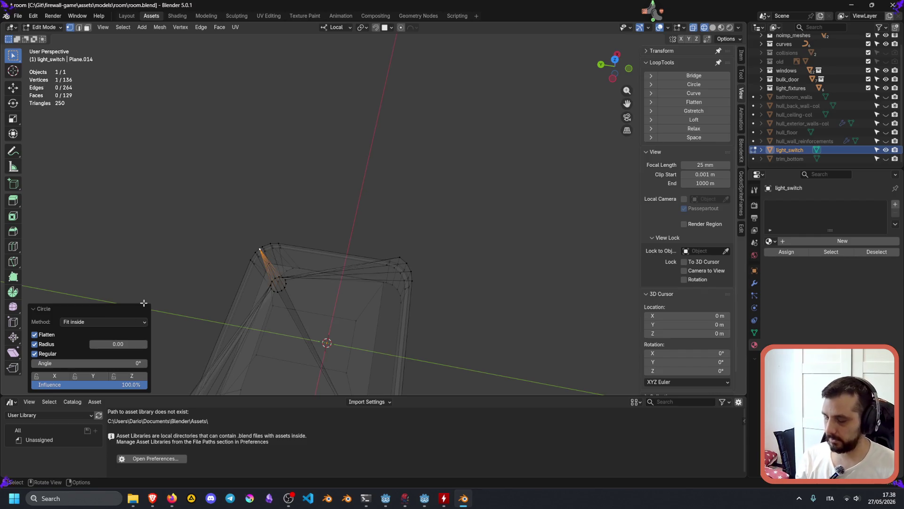
pyautogui.click(130, 344)
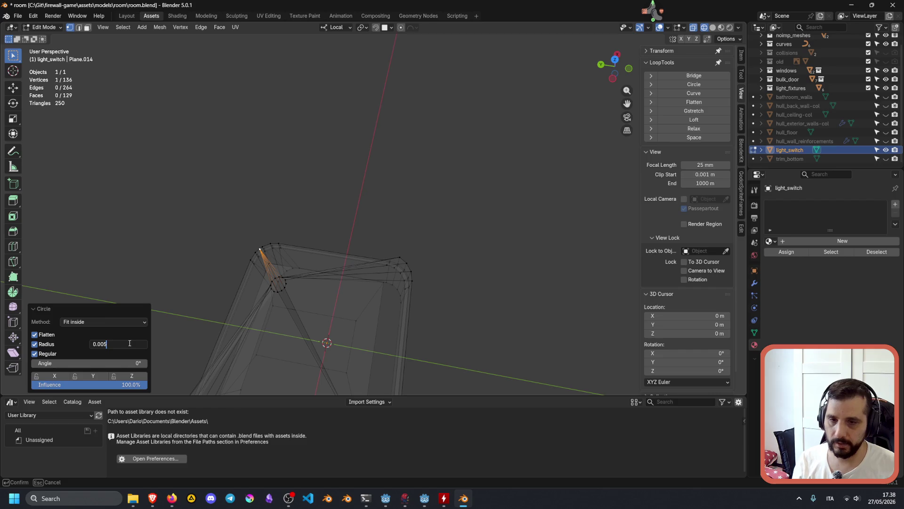
pyautogui.press('Return')
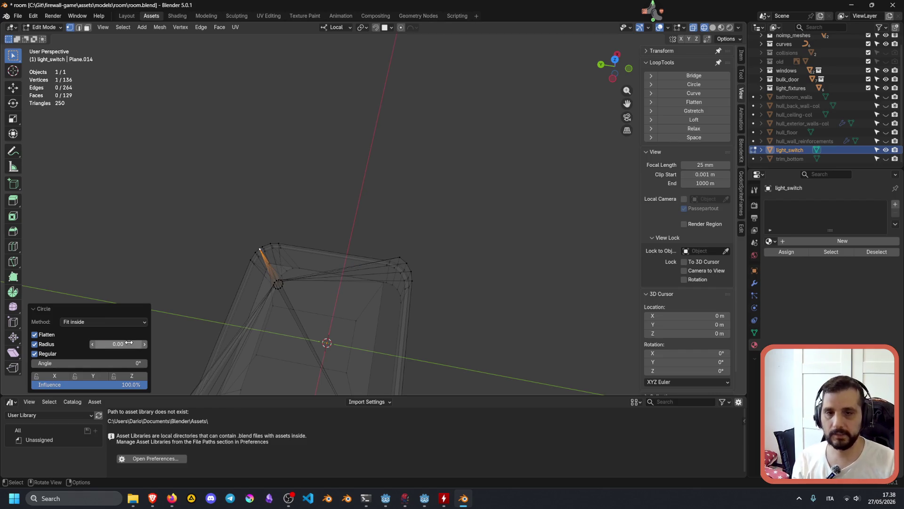
pyautogui.moveTo(292, 308); pyautogui.dragTo(342, 285, button='middle')
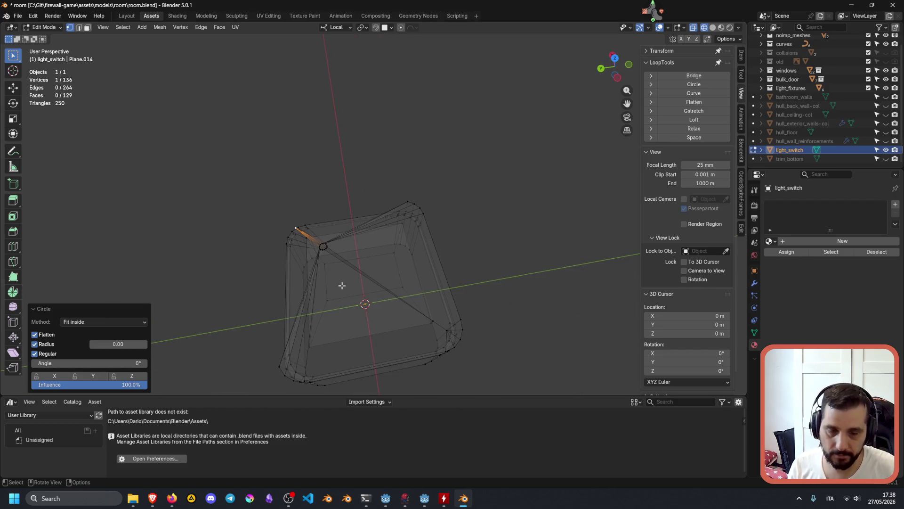
pyautogui.press('KP_7')
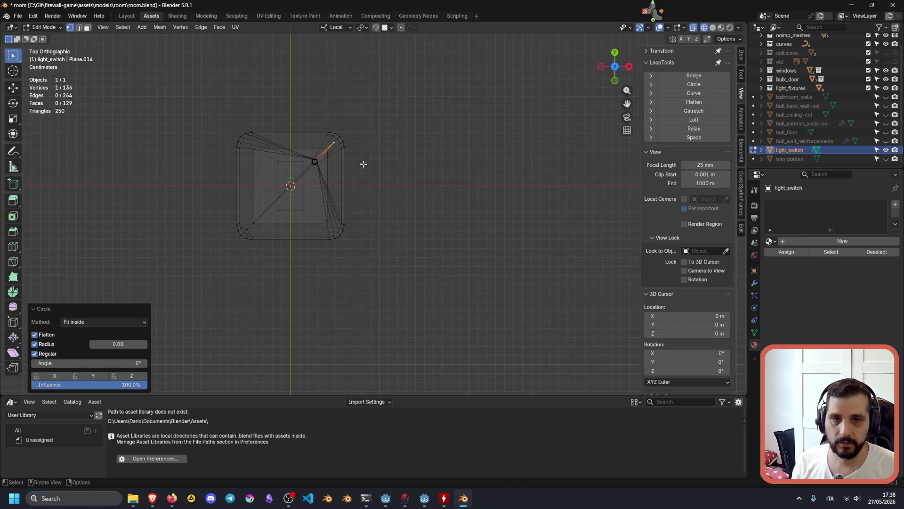
# Undo the corner's LoopTools Circle and orbit to check the 136-vertex, 129-face box
pyautogui.keyDown('shift'); pyautogui.moveTo(363, 165); pyautogui.dragTo(363, 206, button='middle'); pyautogui.keyUp('shift')
pyautogui.scroll(5, 363, 205)
pyautogui.hotkey('alt', 'Home')
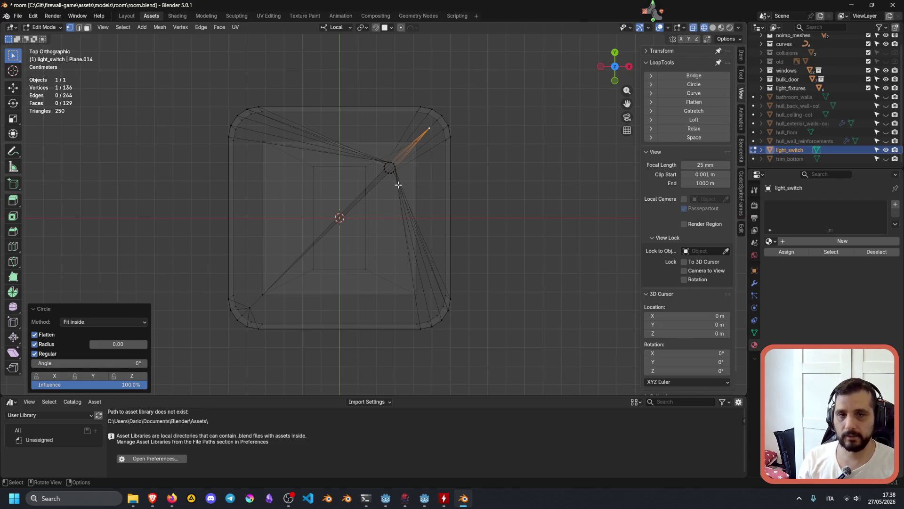
pyautogui.hotkey('ctrl', 'z')
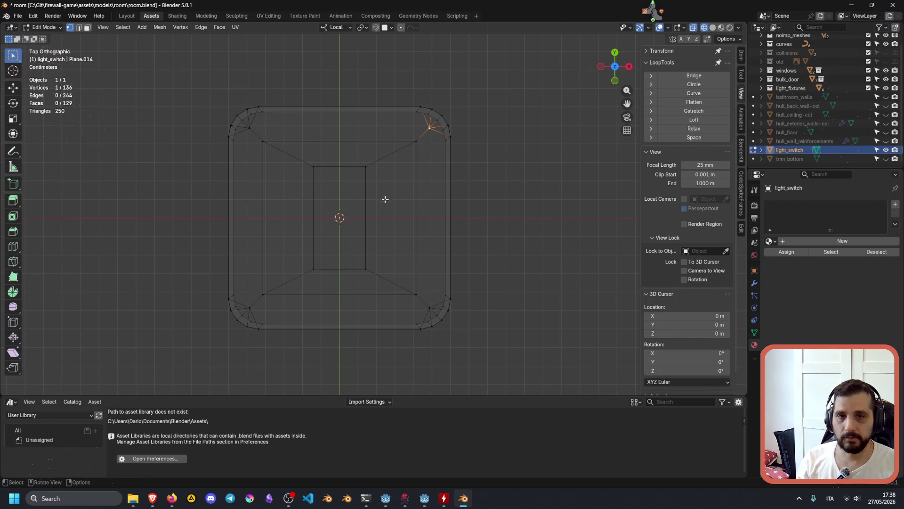
pyautogui.moveTo(388, 195); pyautogui.dragTo(493, 182, button='middle')
pyautogui.scroll(-4, 389, 210)
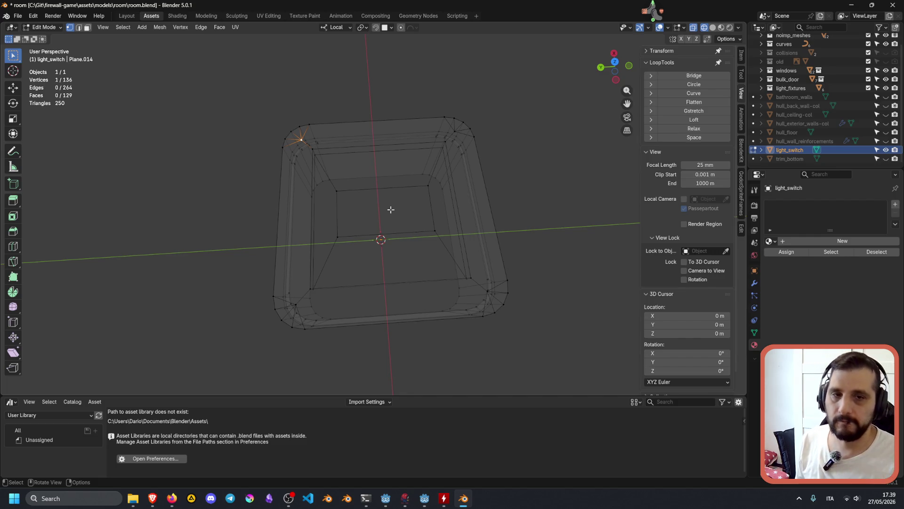
pyautogui.moveTo(391, 211); pyautogui.dragTo(389, 221, button='middle')
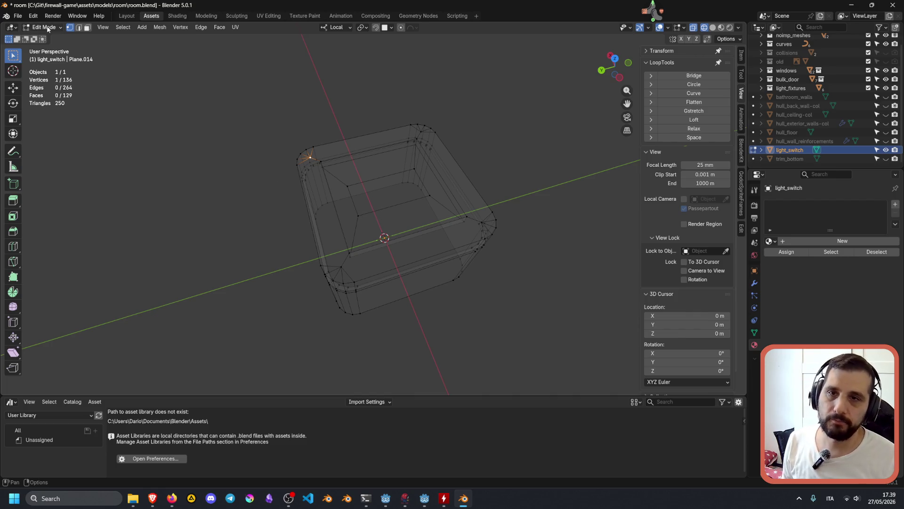
# Tell ChatGPT the result isn't right and ask about an edit-mode boolean subtracting a vertex-centred cylinder
pyautogui.moveTo(147, 503)
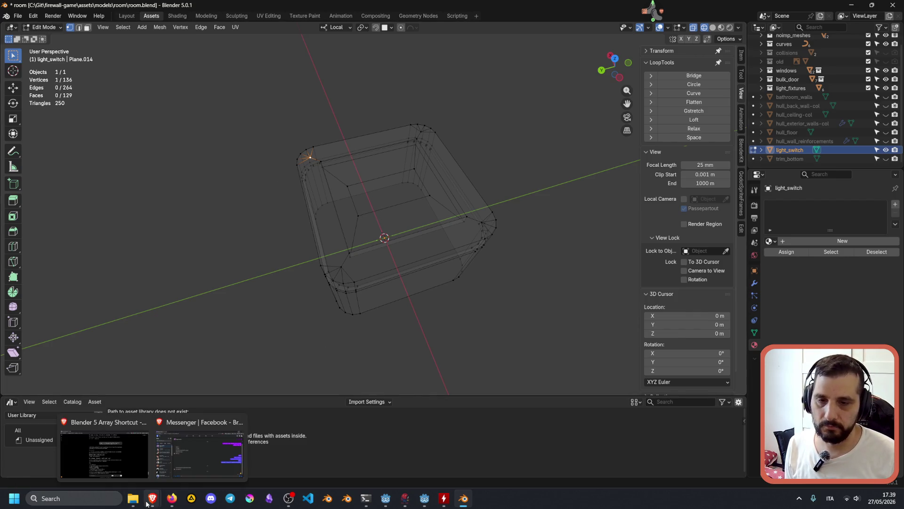
pyautogui.click(117, 451)
pyautogui.scroll(-10, 417, 412)
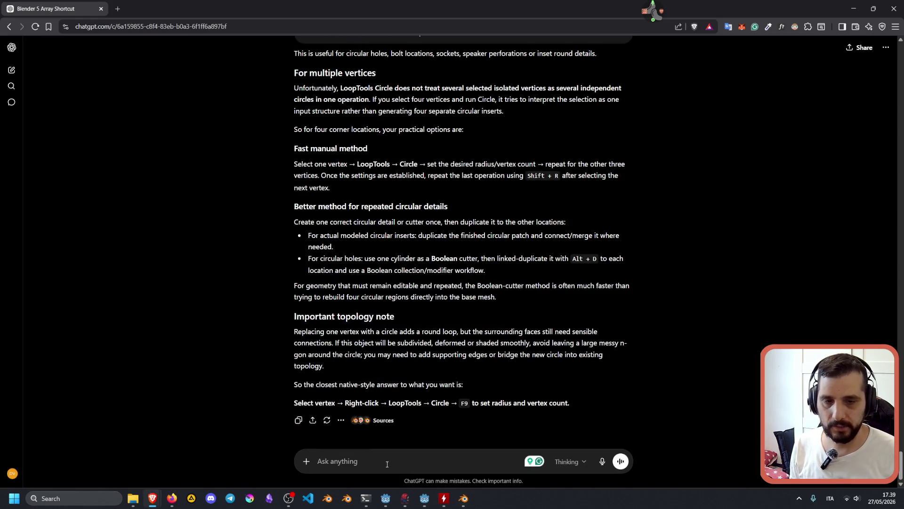
pyautogui.write('taht')
pyautogui.press('BackSpace')
pyautogui.press('BackSpace')
pyautogui.press('BackSpace')
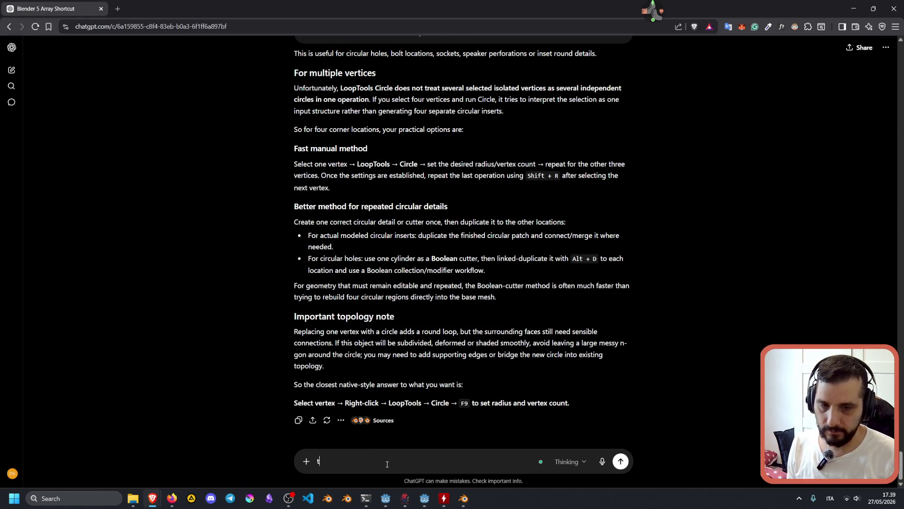
pyautogui.write('hat does ')
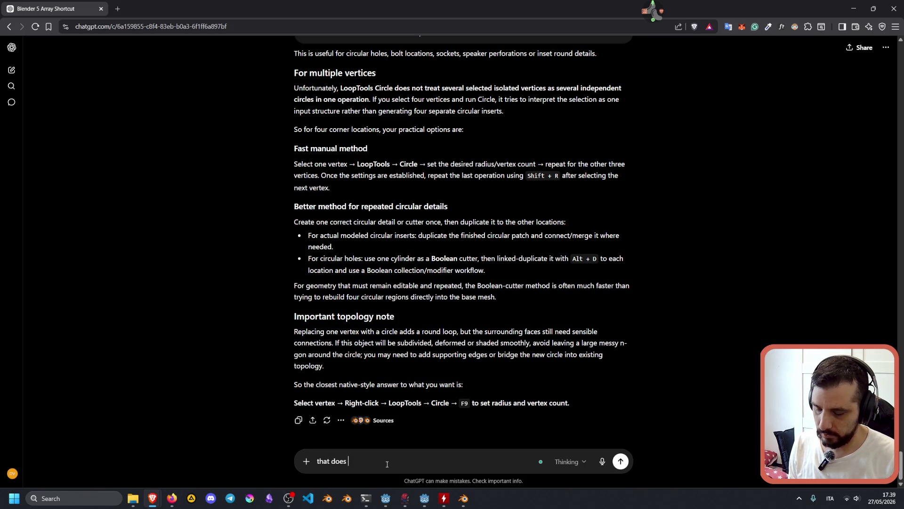
pyautogui.write('what I asked')
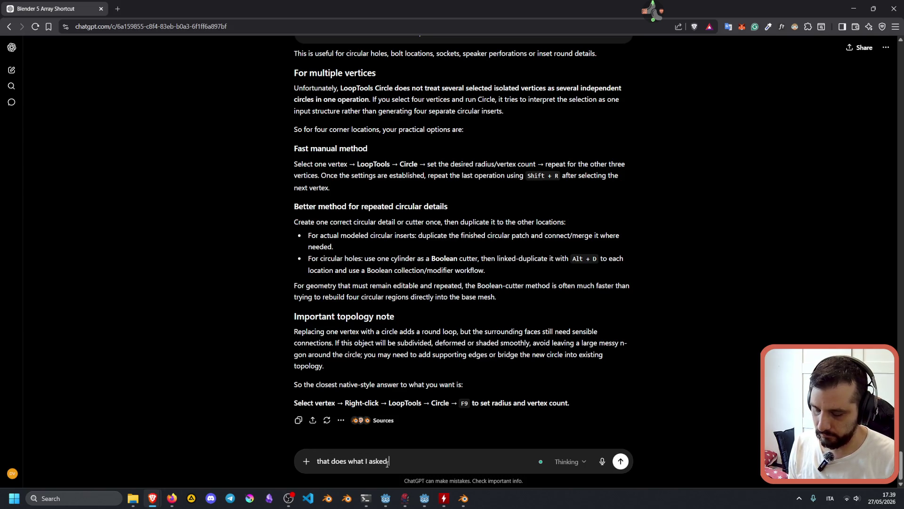
pyautogui.write(' for, but the re')
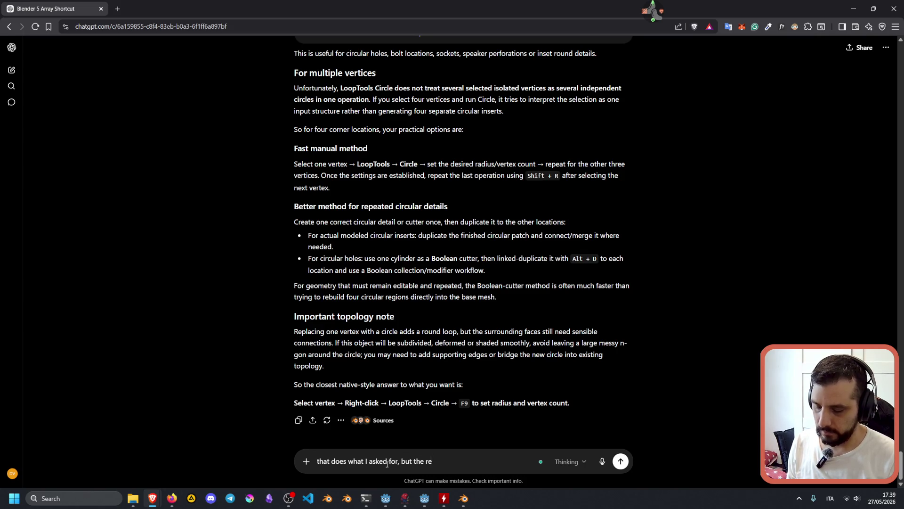
pyautogui.write('sult is not ')
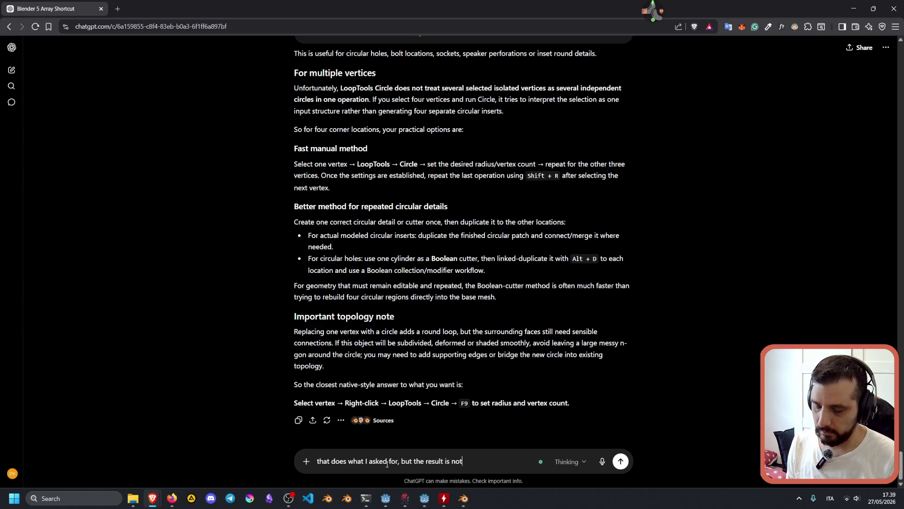
pyautogui.write('what I want')
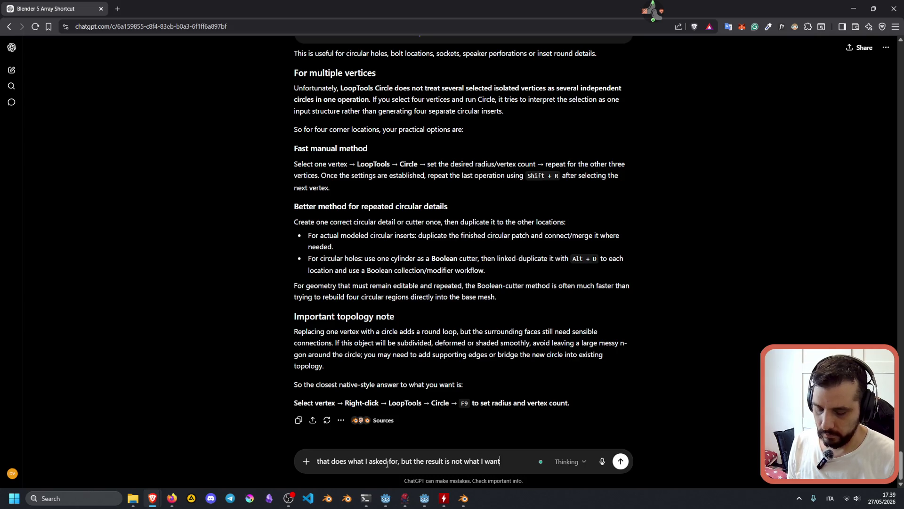
pyautogui.write('. Is there a way to do boolean operations')
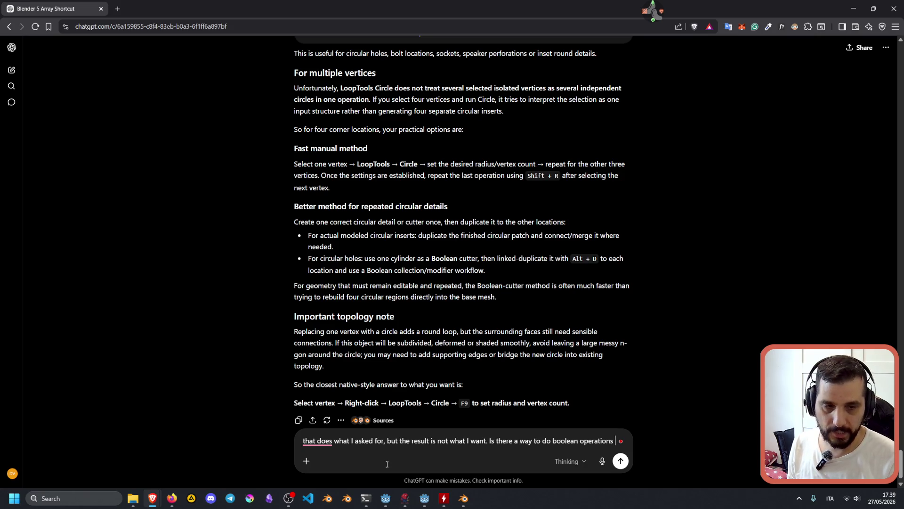
pyautogui.write(' in edit mode? ')
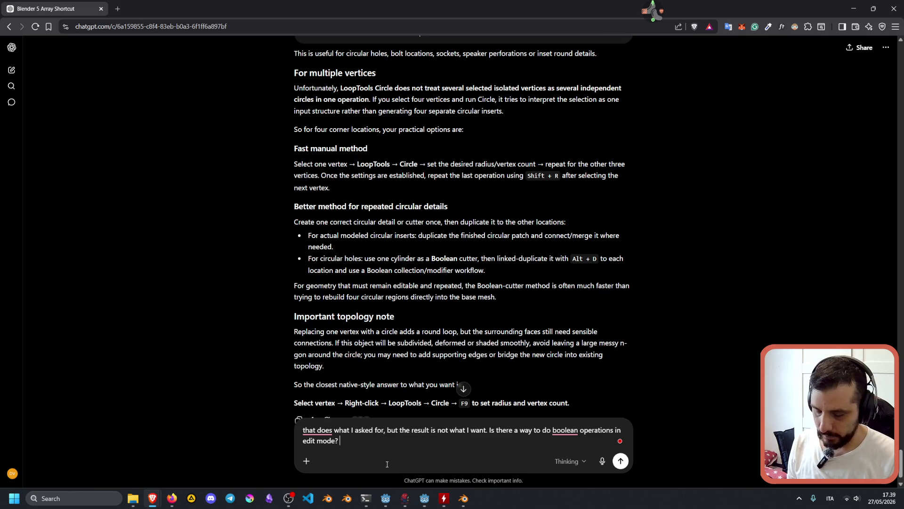
pyautogui.write("I'd like to add a cilinder to ")
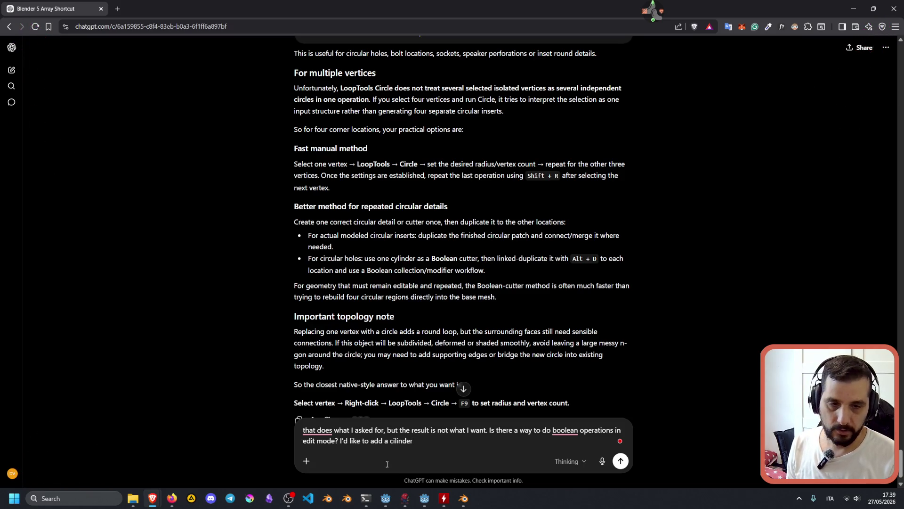
pyautogui.write('be ')
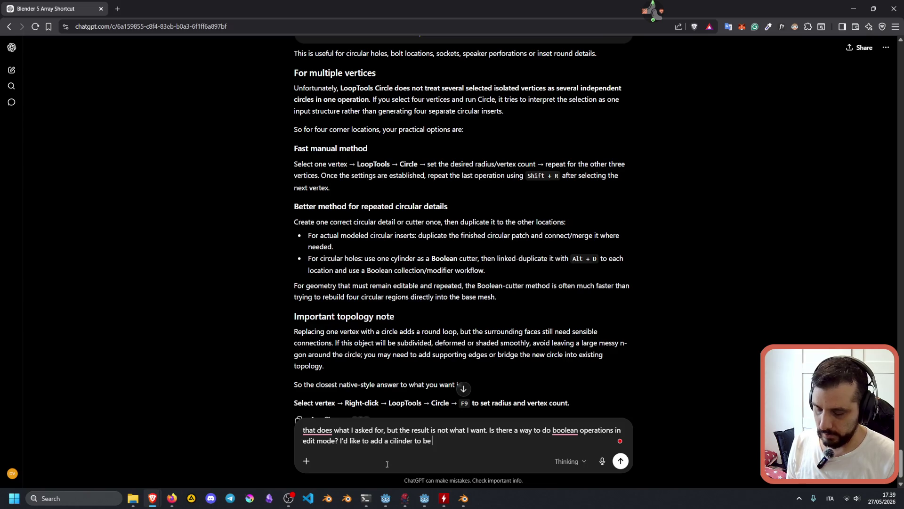
pyautogui.write('subtrac')
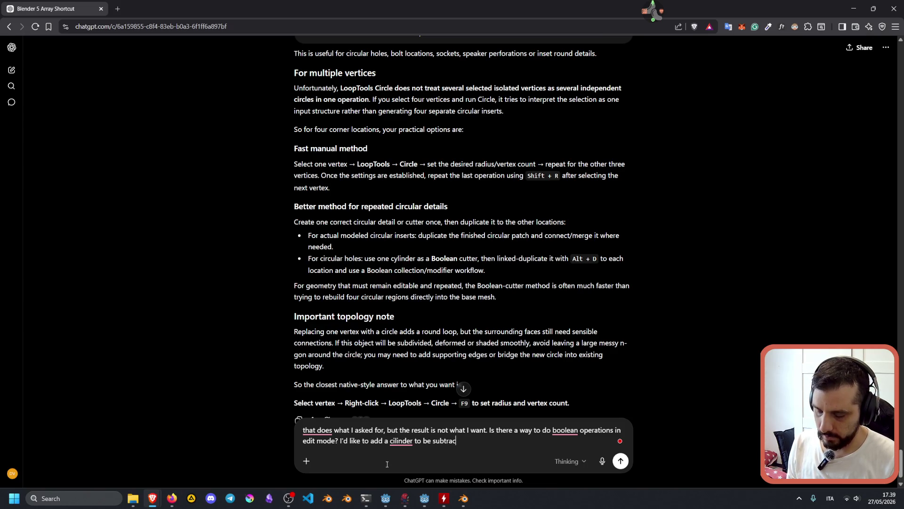
pyautogui.write('ted from the me')
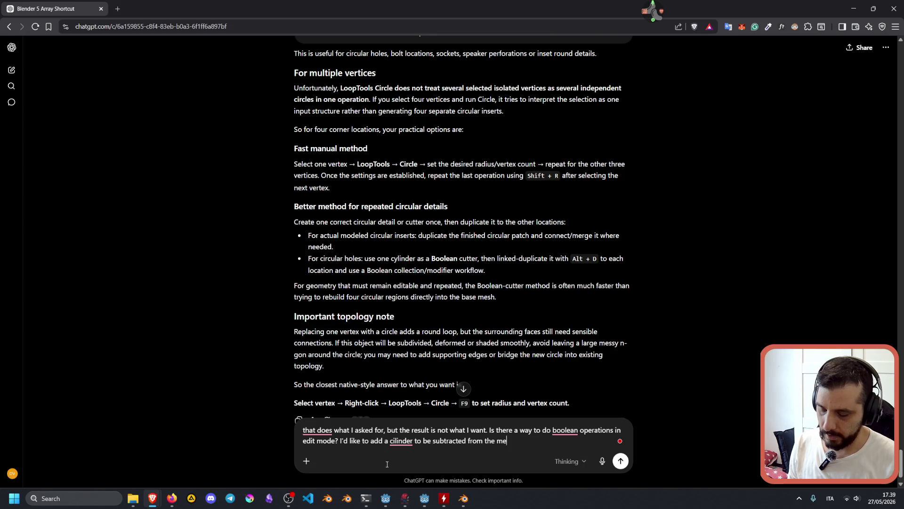
pyautogui.write('sh geometry, ')
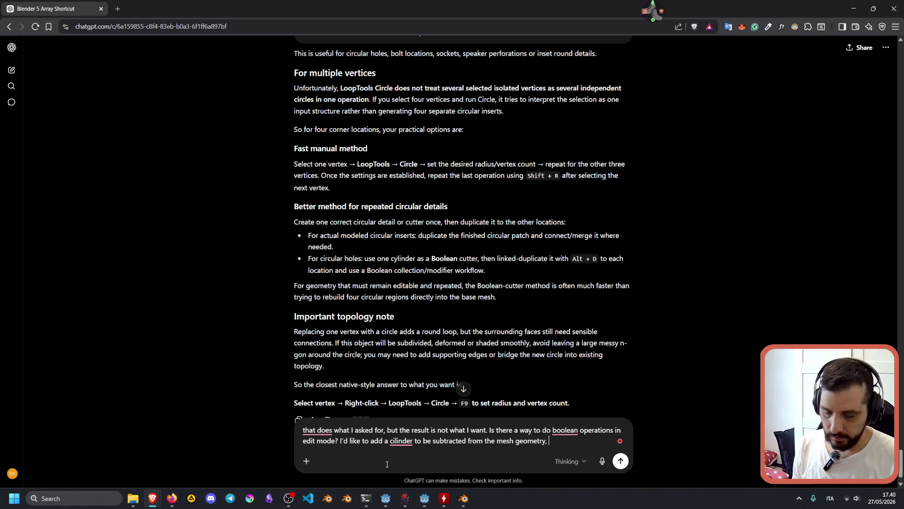
pyautogui.write('centered on the vertex')
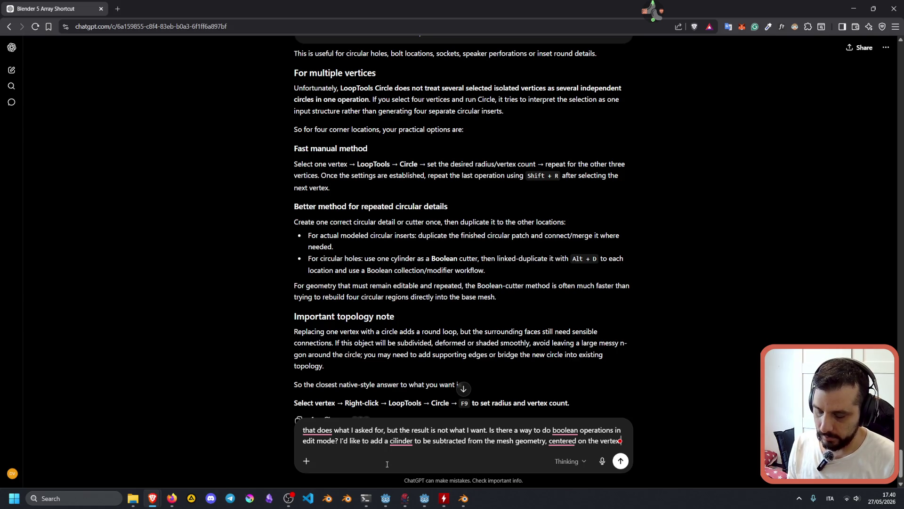
pyautogui.write(' I want to ')
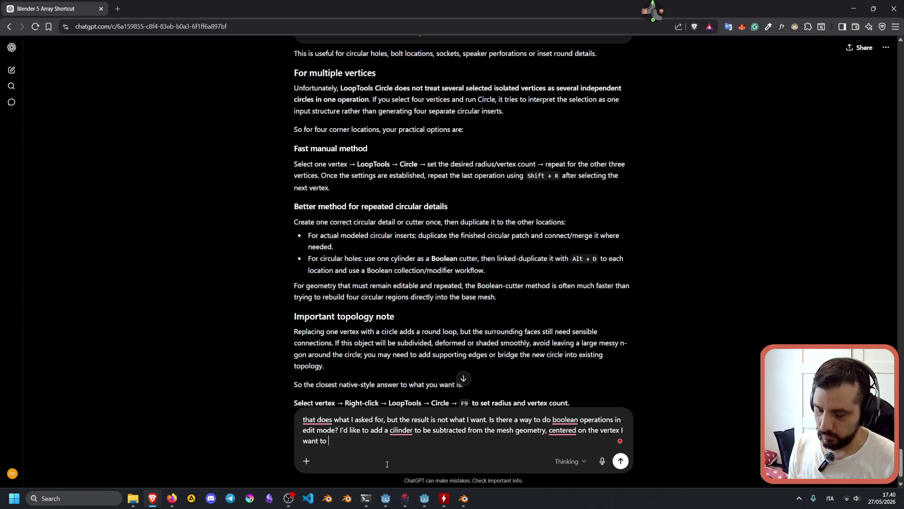
pyautogui.write('cut with a hole')
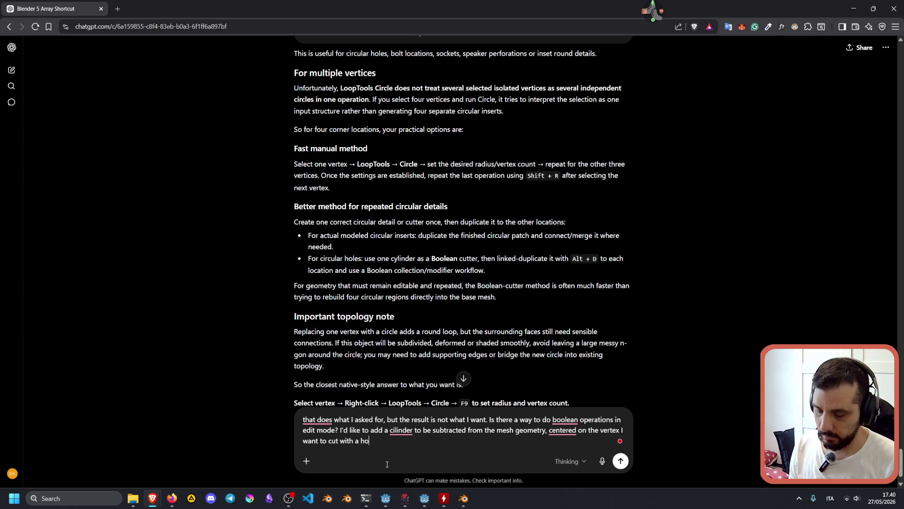
pyautogui.press('Return')
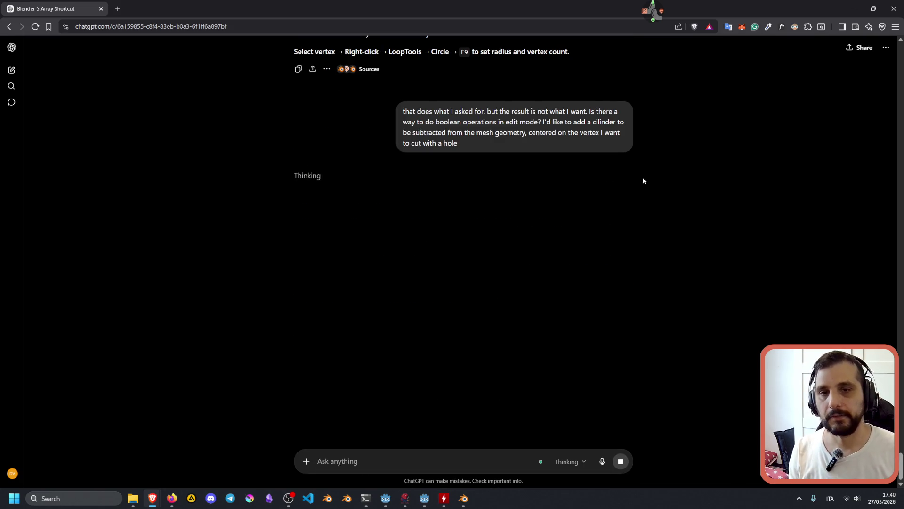
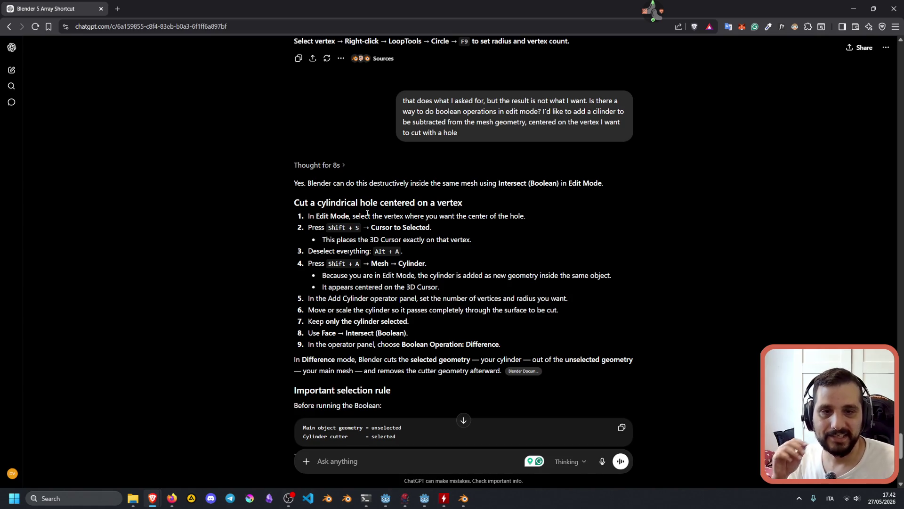
# Read ChatGPT's Intersect intro and the select-vertex and Cursor to Selected steps
pyautogui.moveTo(368, 184); pyautogui.dragTo(404, 184)
pyautogui.moveTo(461, 184); pyautogui.dragTo(498, 179)
pyautogui.doubleClick(513, 183)
pyautogui.doubleClick(592, 182)
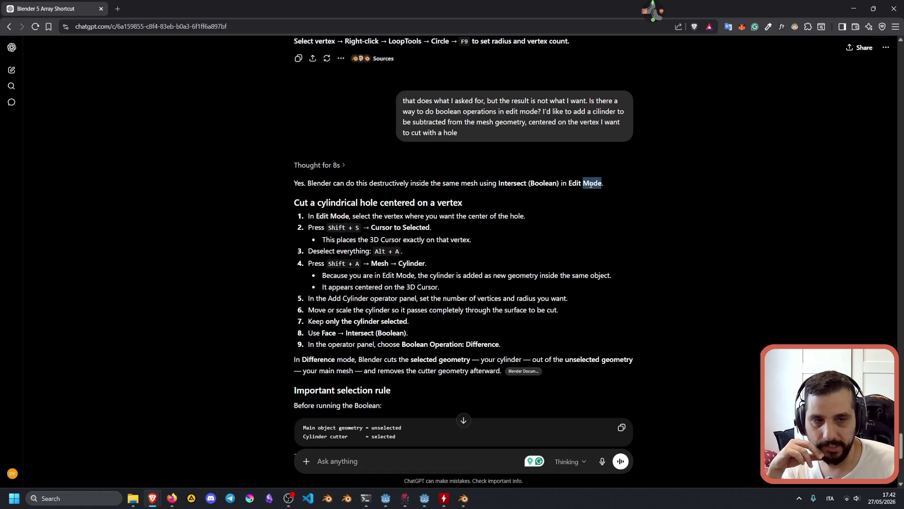
pyautogui.click(342, 200)
pyautogui.moveTo(321, 202); pyautogui.dragTo(459, 202)
pyautogui.moveTo(310, 216); pyautogui.dragTo(526, 217)
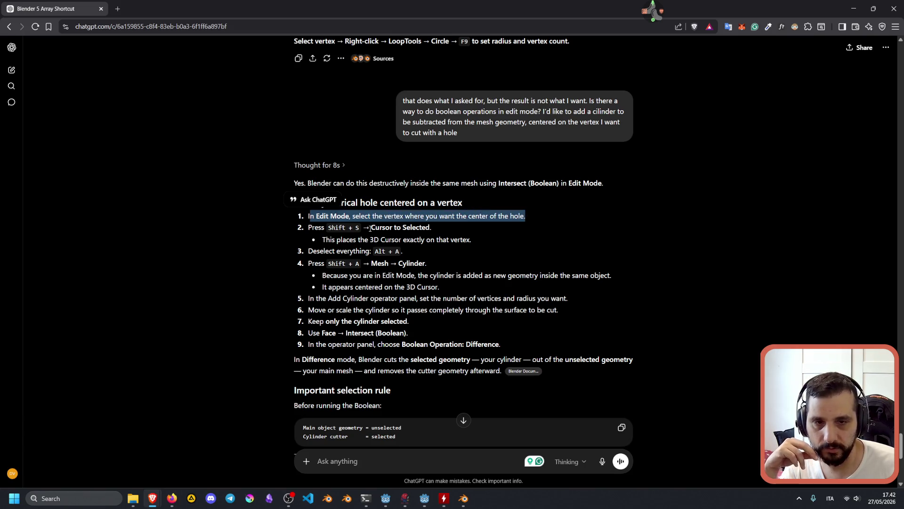
pyautogui.moveTo(371, 227); pyautogui.dragTo(430, 227)
pyautogui.click(397, 242)
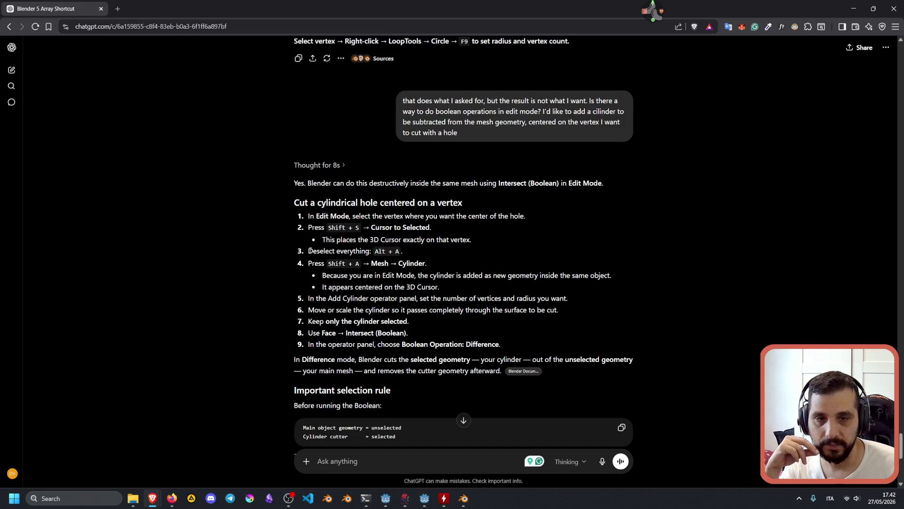
# Read the deselect, cylinder-settings, scaling and Intersect (Boolean) steps, then return to Blender
pyautogui.moveTo(309, 252); pyautogui.dragTo(383, 252)
pyautogui.click(361, 268)
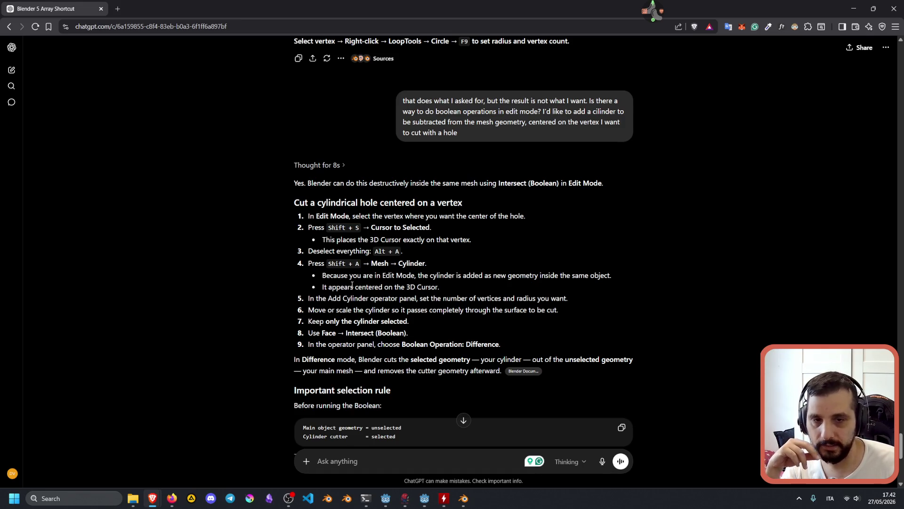
pyautogui.moveTo(486, 272)
pyautogui.mouseDown()
pyautogui.moveTo(603, 275)
pyautogui.moveTo(366, 276)
pyautogui.mouseUp()
pyautogui.moveTo(311, 296); pyautogui.dragTo(560, 298)
pyautogui.moveTo(339, 309); pyautogui.dragTo(429, 306)
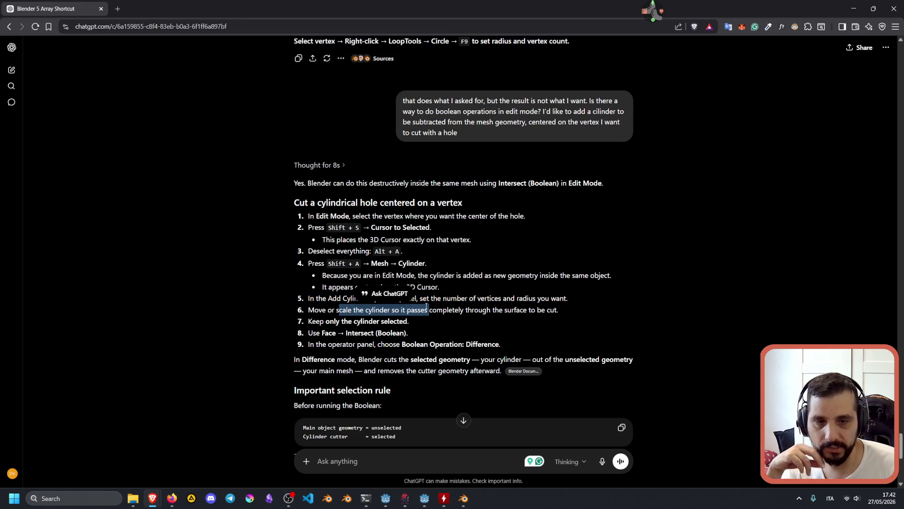
pyautogui.moveTo(324, 321); pyautogui.dragTo(420, 320)
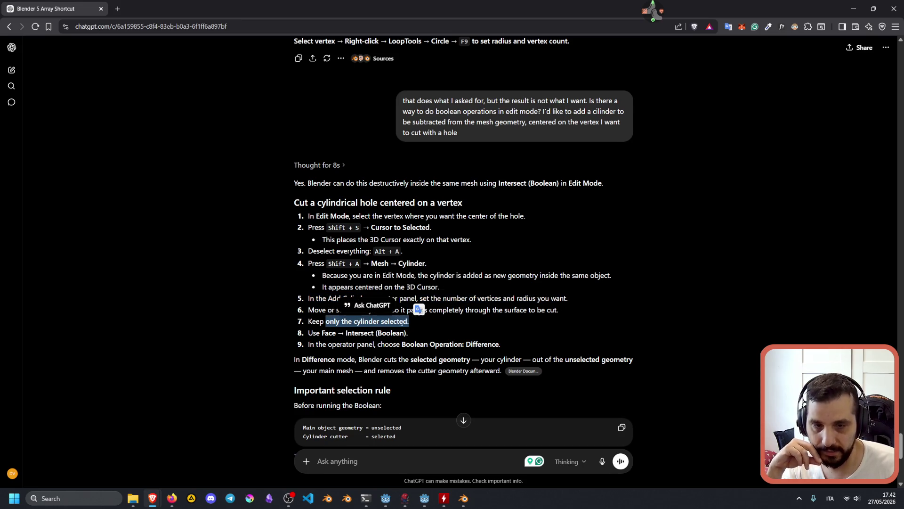
pyautogui.moveTo(318, 333); pyautogui.dragTo(408, 333)
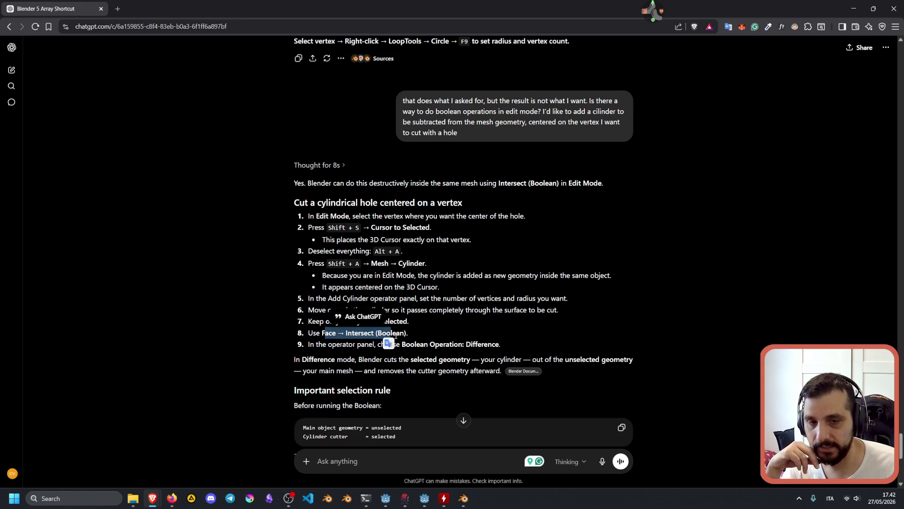
pyautogui.click(408, 332)
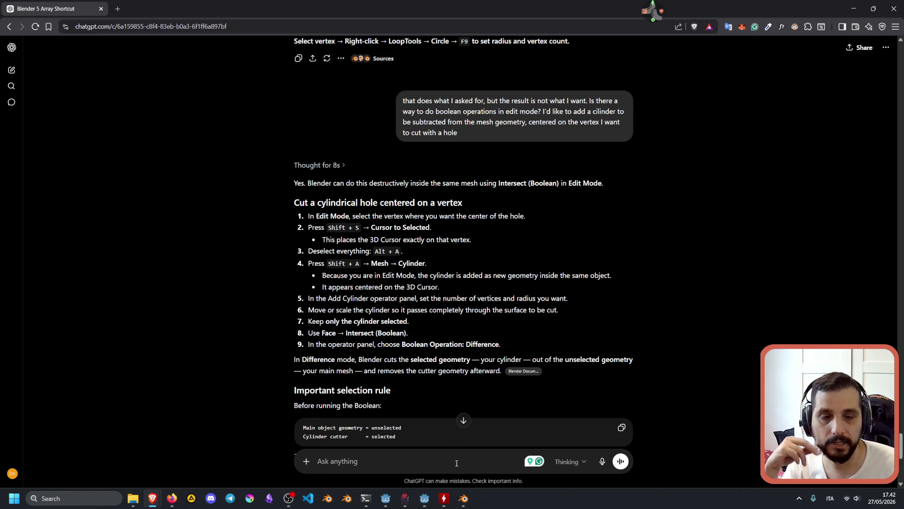
pyautogui.click(464, 498)
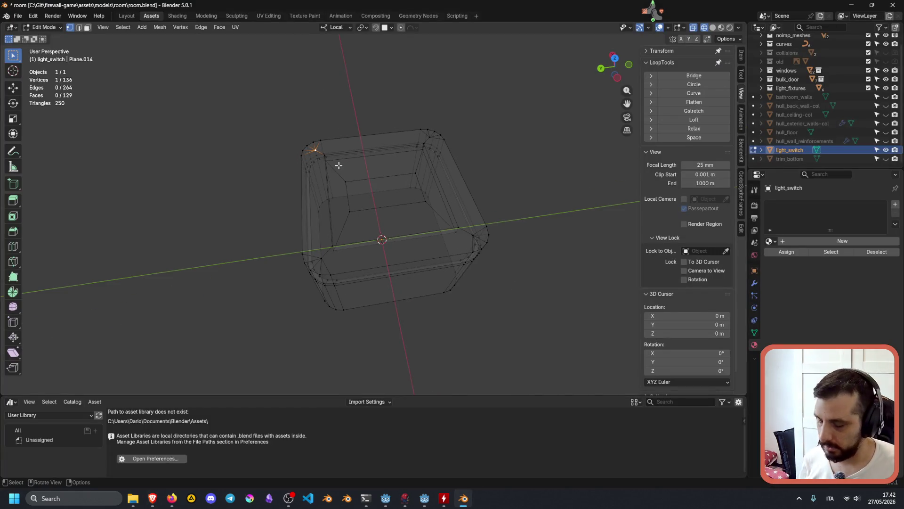
# Add a cylinder, then undo it because it landed in the wrong place
pyautogui.hotkey('shift', 'a')
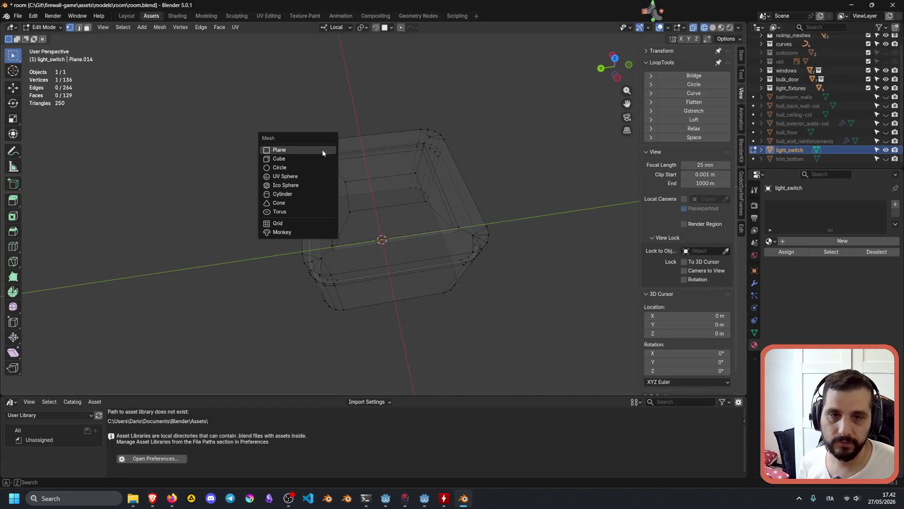
pyautogui.click(288, 194)
pyautogui.moveTo(397, 235); pyautogui.dragTo(397, 272, button='middle')
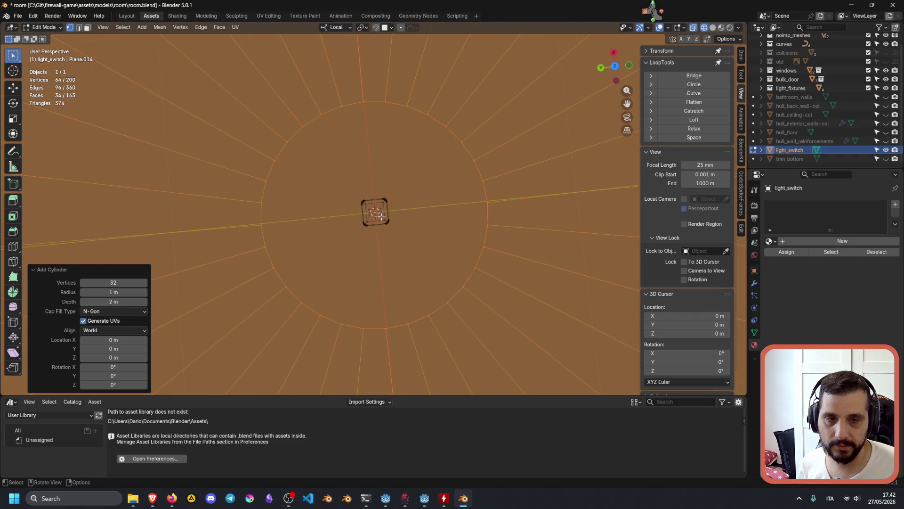
pyautogui.hotkey('ctrl', 'z')
pyautogui.moveTo(388, 223)
pyautogui.mouseDown(button='middle')
pyautogui.moveTo(390, 192)
pyautogui.moveTo(376, 181)
pyautogui.mouseUp(button='middle')
pyautogui.scroll(10, 391, 192)
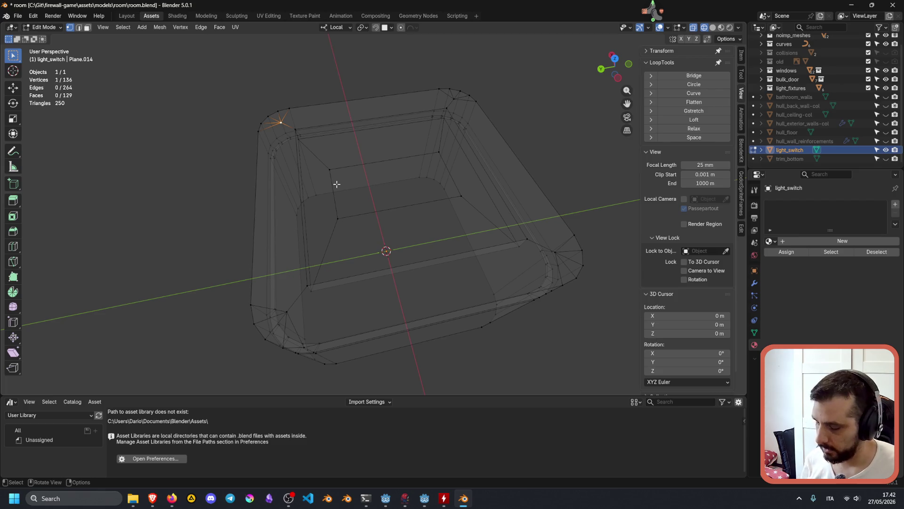
# Snap the 3D cursor to the selected corner vertex and add a cylinder there
pyautogui.hotkey('shift', 's')
pyautogui.click(337, 233)
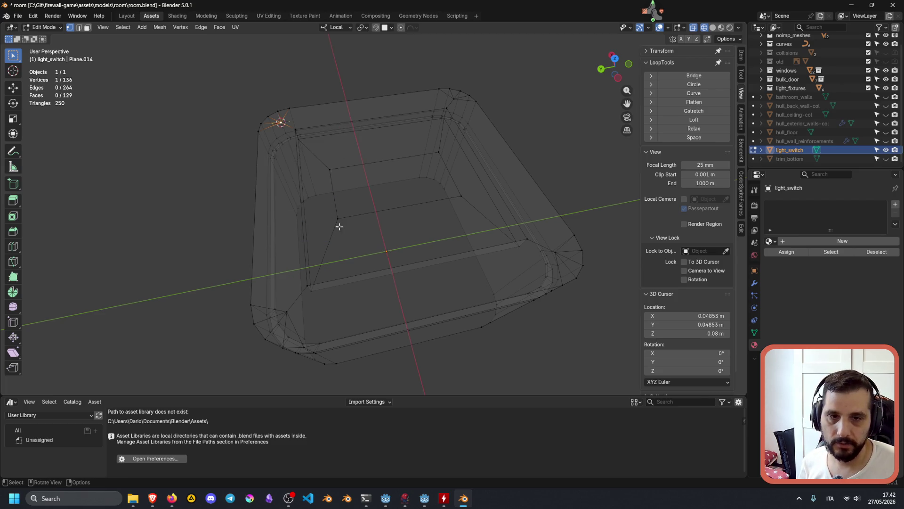
pyautogui.hotkey('shift', 'a')
pyautogui.click(300, 149)
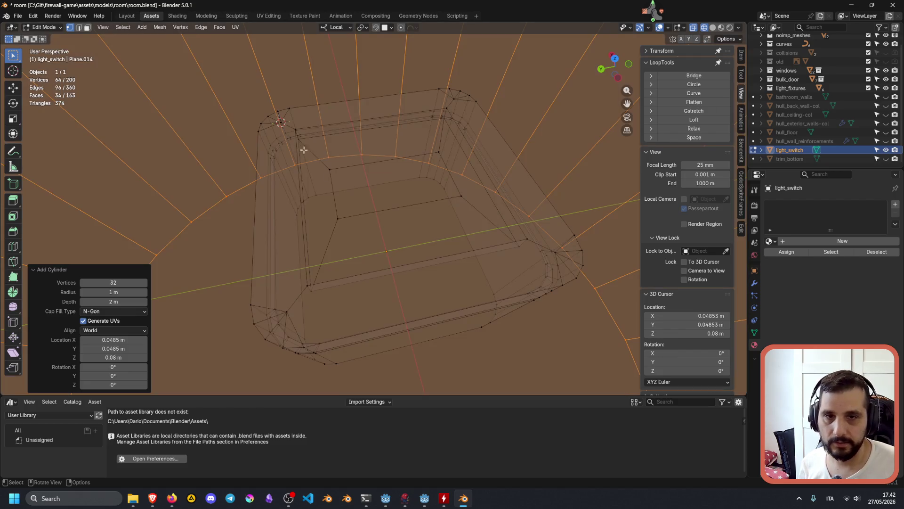
pyautogui.click(118, 282)
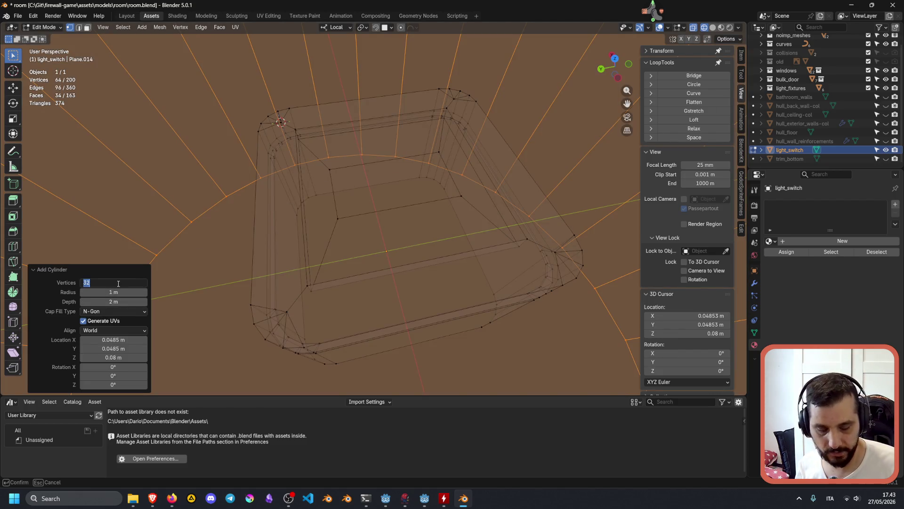
# Set the cylinder to 8 vertices, 0.002 m radius and 0.005 m depth
pyautogui.write('8')
pyautogui.press('Return')
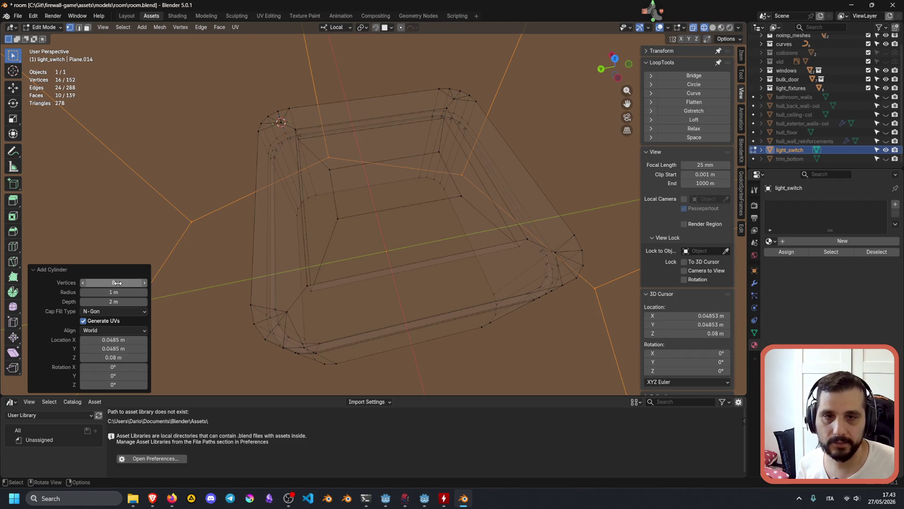
pyautogui.click(122, 294)
pyautogui.write('0.002')
pyautogui.press('Return')
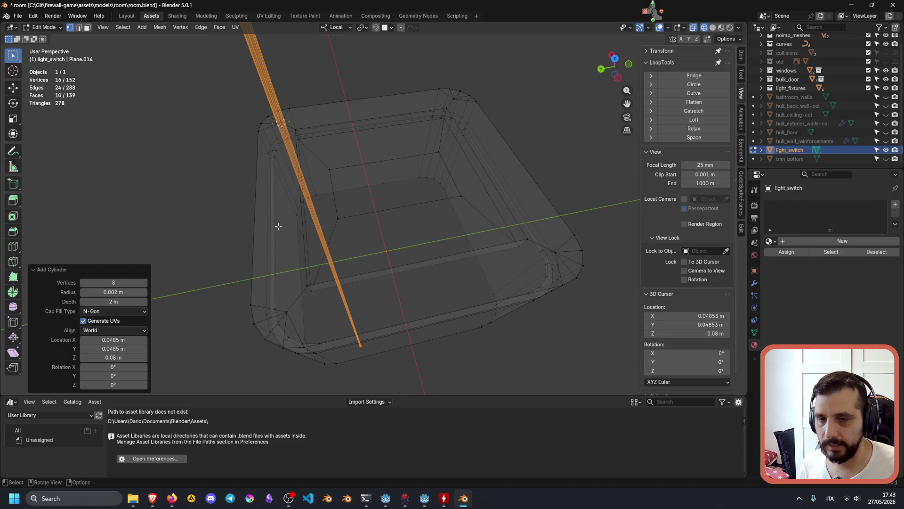
pyautogui.click(118, 303)
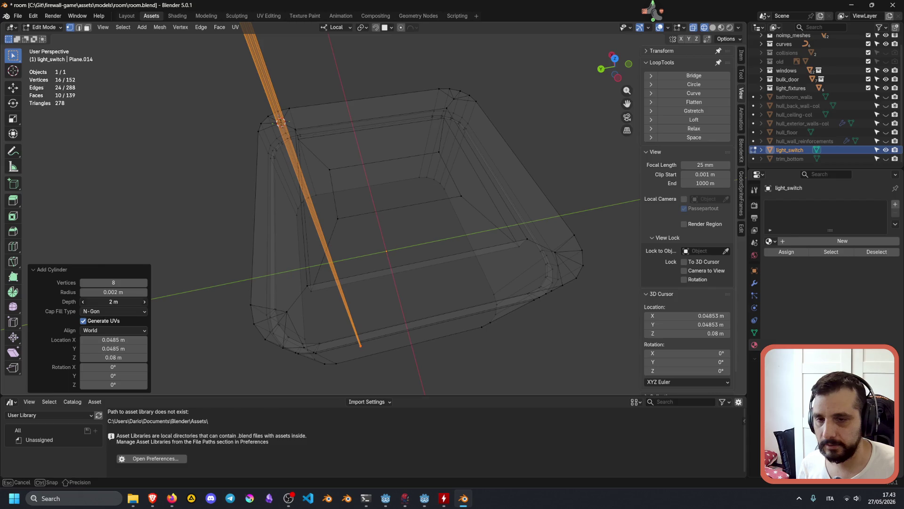
pyautogui.write('0.005')
pyautogui.press('Return')
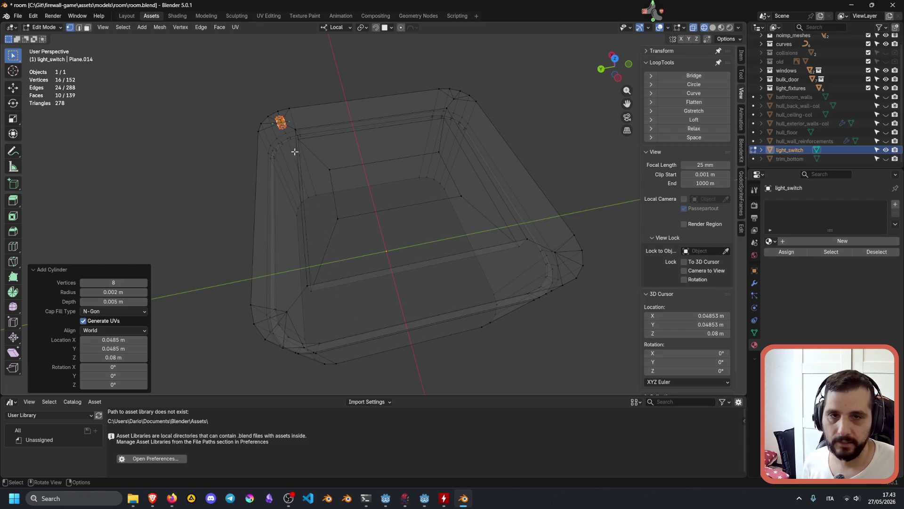
# Zoom in on the stub and correct its radius to 0.004 m
pyautogui.scroll(5, 311, 123)
pyautogui.moveTo(317, 163)
pyautogui.keyDown('shift'); pyautogui.mouseDown(button='middle')
pyautogui.moveTo(347, 220)
pyautogui.moveTo(344, 242)
pyautogui.mouseUp(button='middle'); pyautogui.keyUp('shift')
pyautogui.scroll(2, 344, 243)
pyautogui.moveTo(329, 276)
pyautogui.keyDown('shift'); pyautogui.mouseDown(button='middle')
pyautogui.moveTo(351, 264)
pyautogui.moveTo(414, 163)
pyautogui.mouseUp(button='middle'); pyautogui.keyUp('shift')
pyautogui.doubleClick(110, 292)
pyautogui.press('Left')
pyautogui.press('Left')
pyautogui.press('Left')
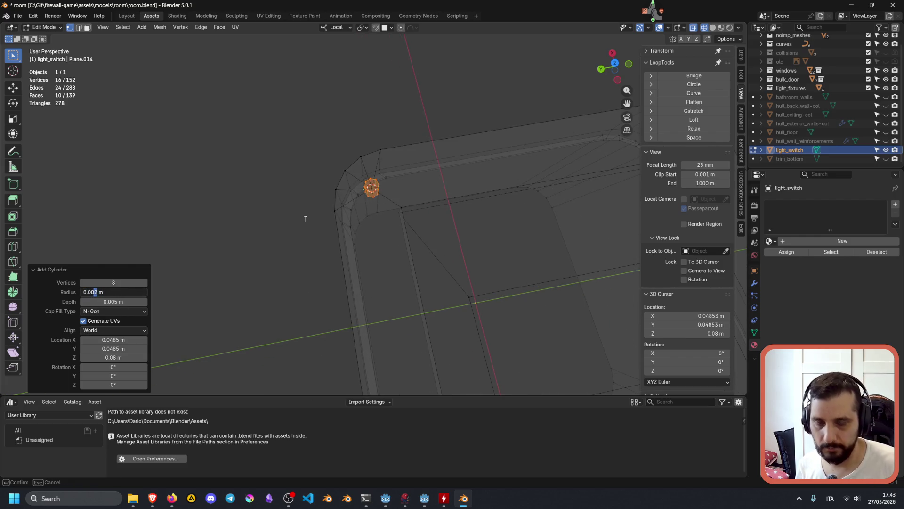
pyautogui.press('Delete')
pyautogui.write('4')
pyautogui.press('Return')
# Orbit out to see the whole switch box and duplicate the small cylinder
pyautogui.moveTo(447, 194)
pyautogui.mouseDown(button='middle')
pyautogui.moveTo(531, 182)
pyautogui.moveTo(452, 219)
pyautogui.moveTo(478, 183)
pyautogui.moveTo(473, 140)
pyautogui.moveTo(430, 141)
pyautogui.moveTo(427, 127)
pyautogui.moveTo(419, 147)
pyautogui.moveTo(383, 158)
pyautogui.mouseUp(button='middle')
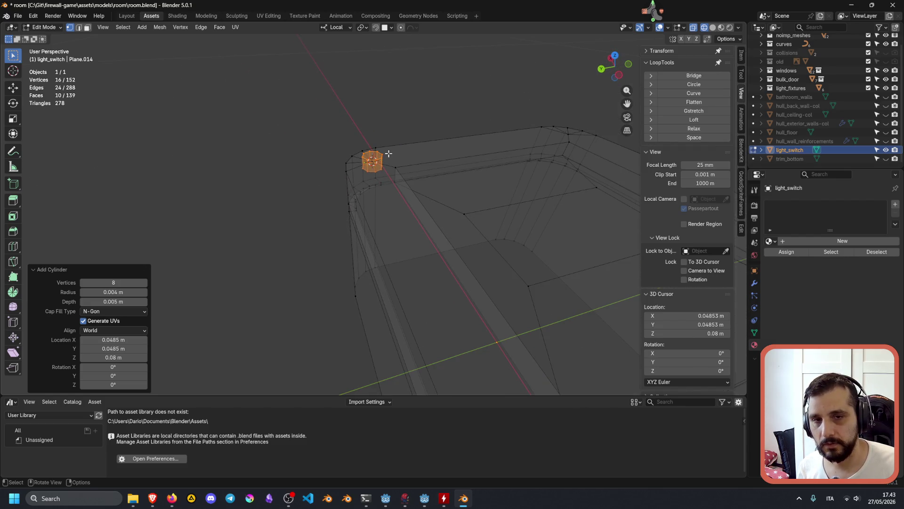
pyautogui.scroll(-3, 388, 154)
pyautogui.moveTo(422, 202)
pyautogui.mouseDown(button='middle')
pyautogui.moveTo(420, 214)
pyautogui.moveTo(391, 216)
pyautogui.mouseUp(button='middle')
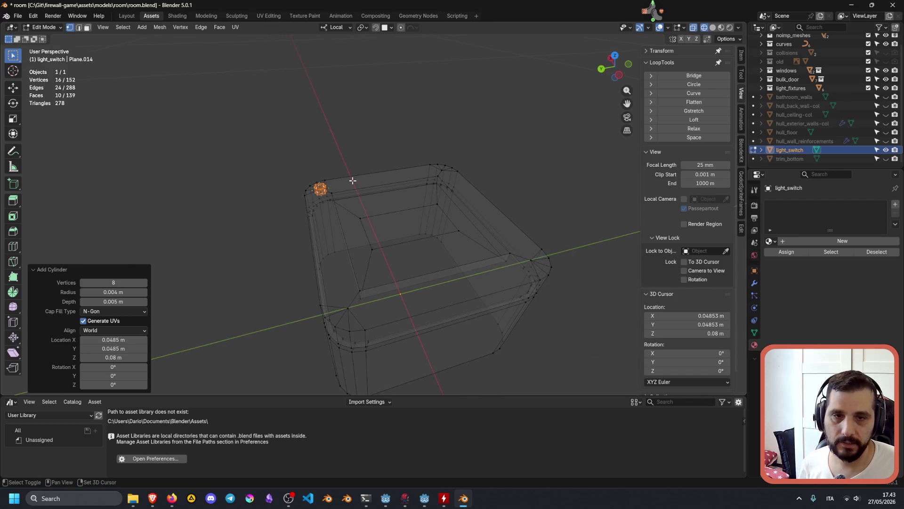
pyautogui.hotkey('shift', 'd')
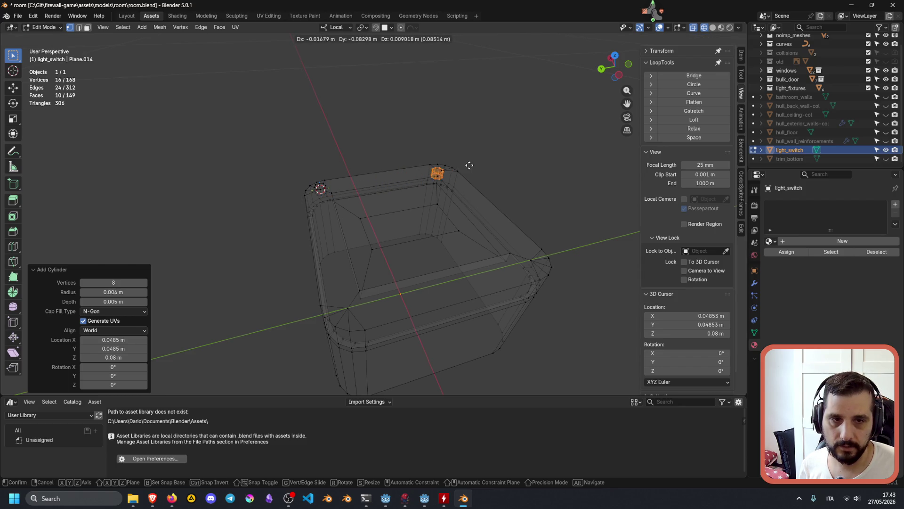
# Cancel and undo the duplicate, then turn on snapping to vertices
pyautogui.rightClick(450, 170)
pyautogui.hotkey('ctrl', 'z')
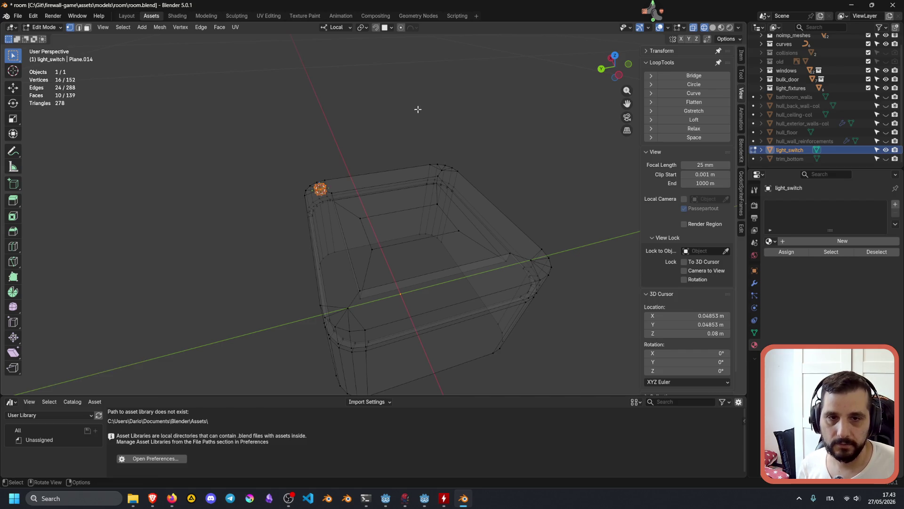
pyautogui.click(392, 27)
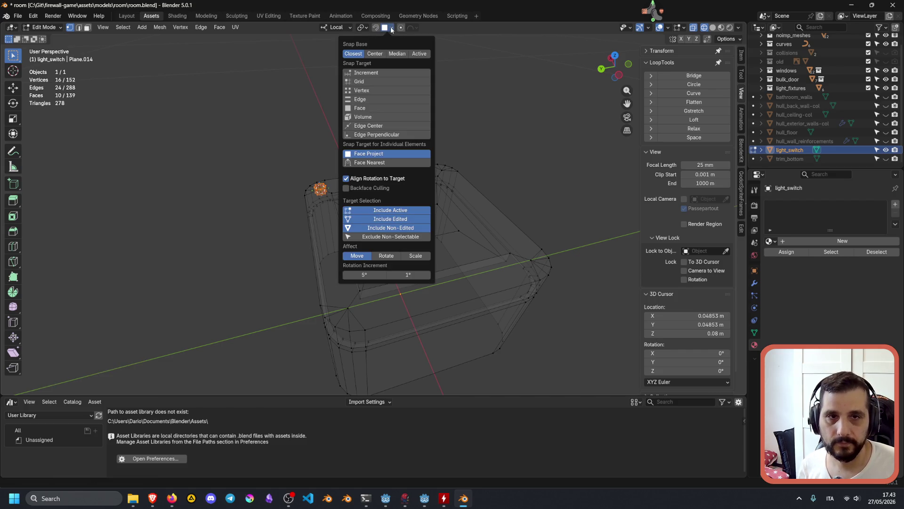
pyautogui.click(364, 90)
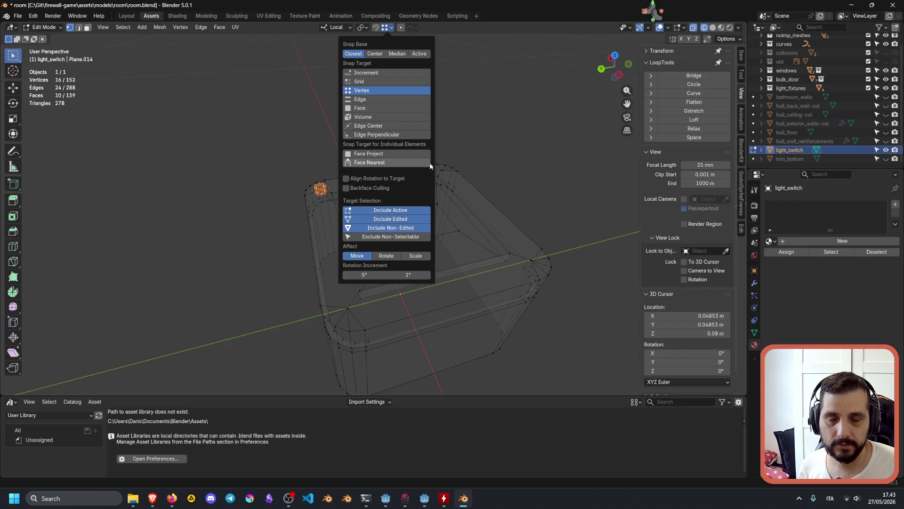
# Try a vertex-snapped duplicate of the post, then cancel it
pyautogui.hotkey('shift', 'd')
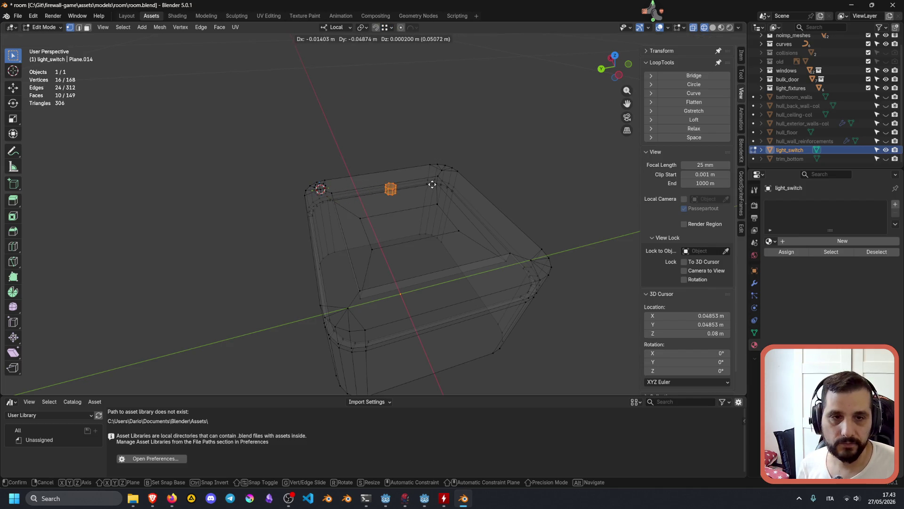
pyautogui.press('ctrl')
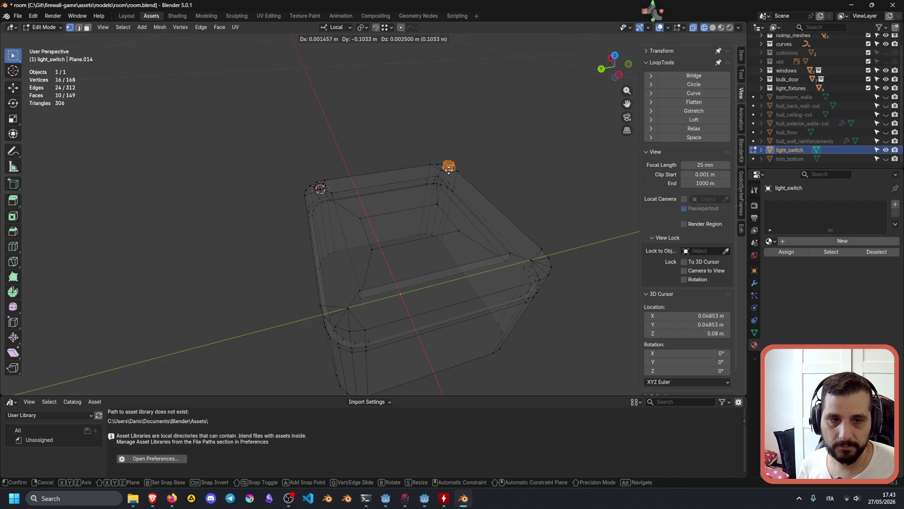
pyautogui.press('Escape')
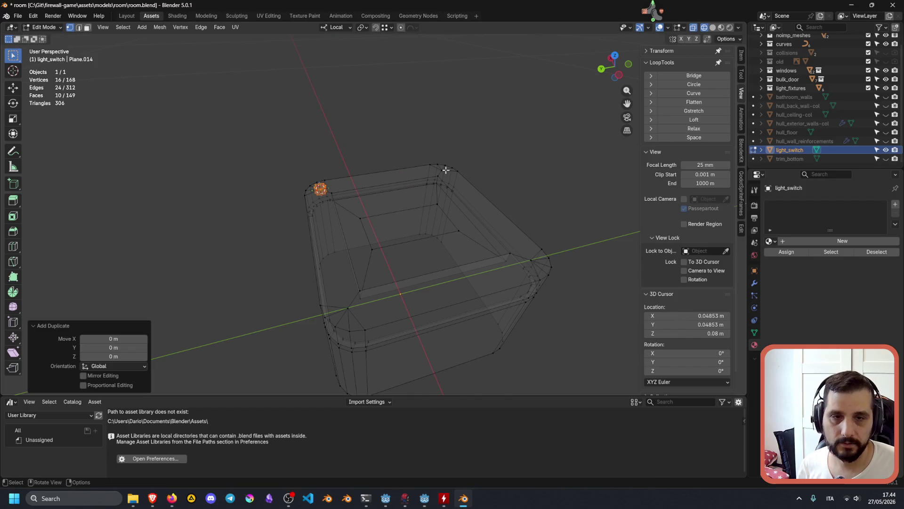
pyautogui.moveTo(400, 174)
pyautogui.mouseDown(button='middle')
pyautogui.moveTo(343, 239)
pyautogui.moveTo(388, 206)
pyautogui.moveTo(371, 196)
pyautogui.moveTo(444, 202)
pyautogui.moveTo(424, 139)
pyautogui.moveTo(356, 149)
pyautogui.mouseUp(button='middle')
pyautogui.scroll(5, 343, 239)
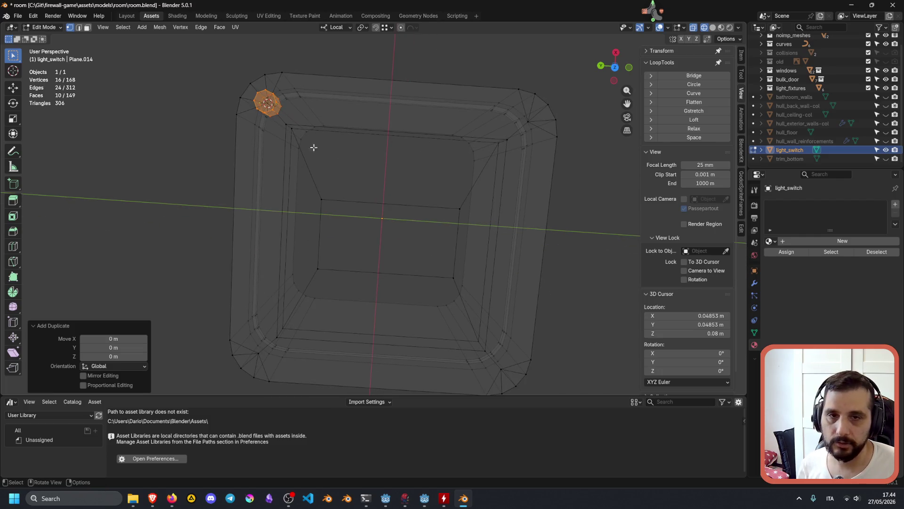
# Place a trial copy at the top-right corner, then undo it, keeping only the top-left post
pyautogui.hotkey('shift', 'd')
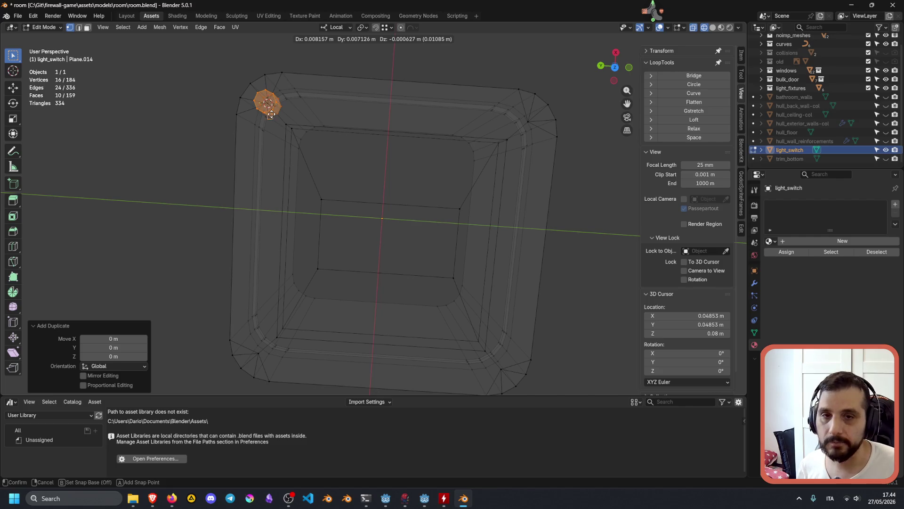
pyautogui.click(268, 103)
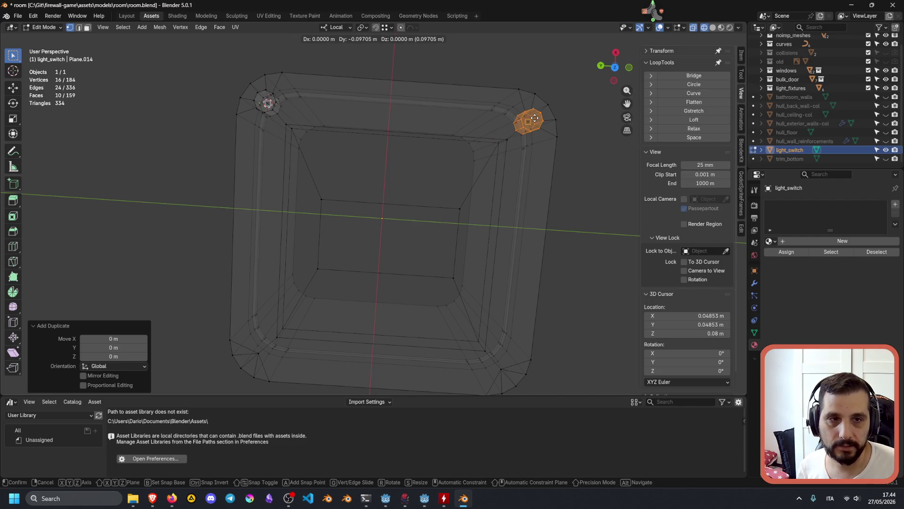
pyautogui.click(530, 120)
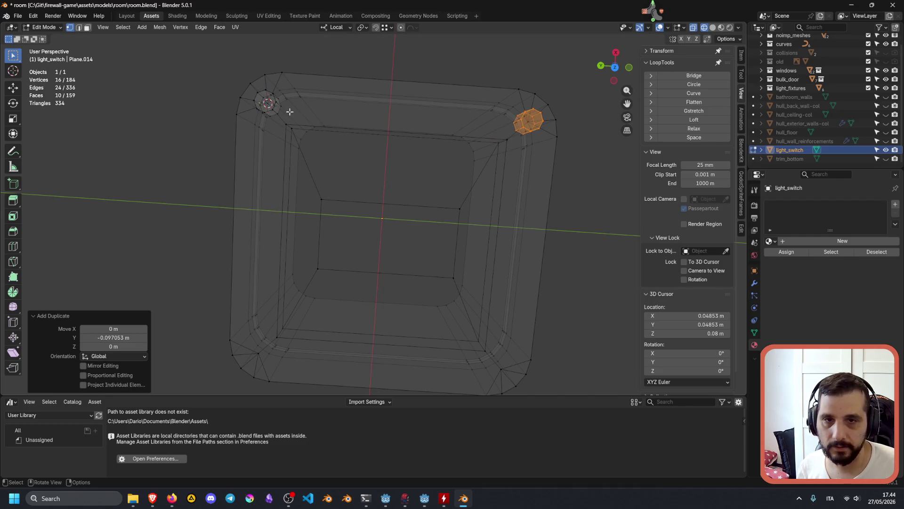
pyautogui.press('l')
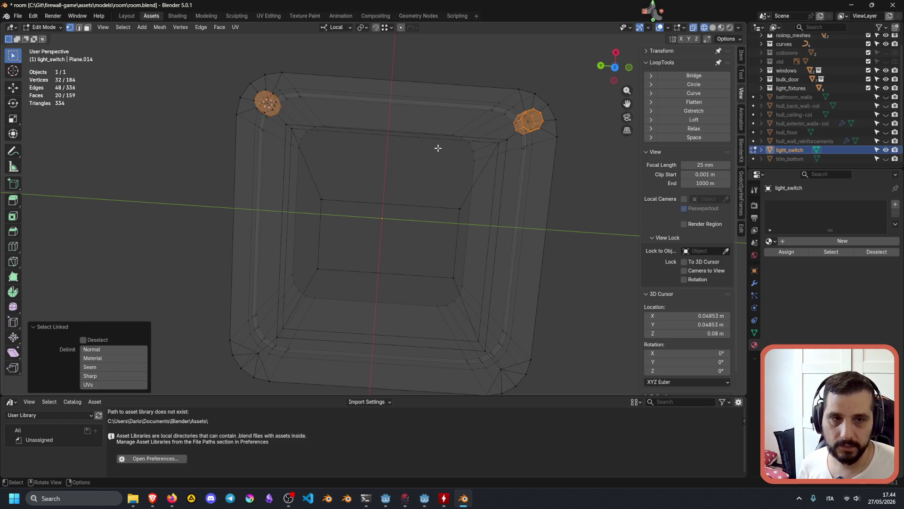
pyautogui.moveTo(424, 228)
pyautogui.mouseDown(button='middle')
pyautogui.moveTo(411, 176)
pyautogui.moveTo(385, 165)
pyautogui.mouseUp(button='middle')
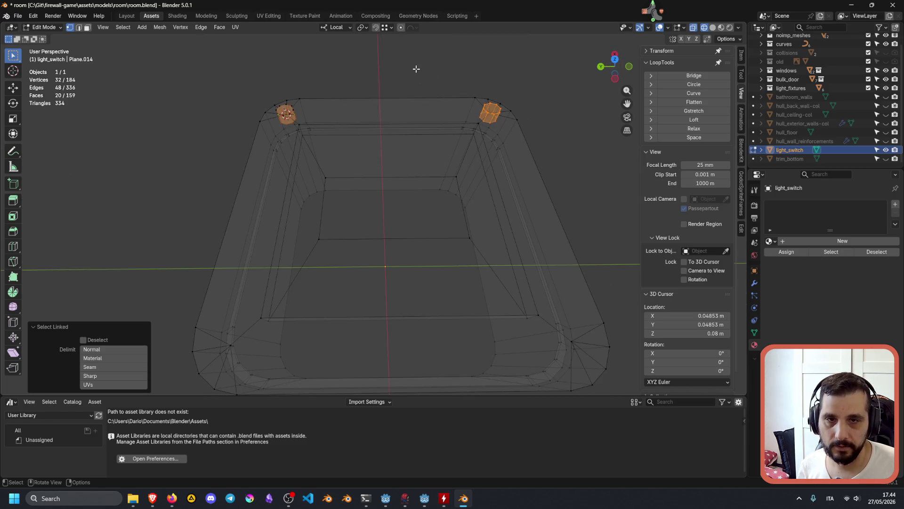
pyautogui.hotkey('ctrl', 'z')
pyautogui.hotkey('ctrl', 'z')
pyautogui.hotkey('ctrl', 'z')
pyautogui.hotkey('ctrl', 'z')
pyautogui.press('g')
pyautogui.press('Escape')
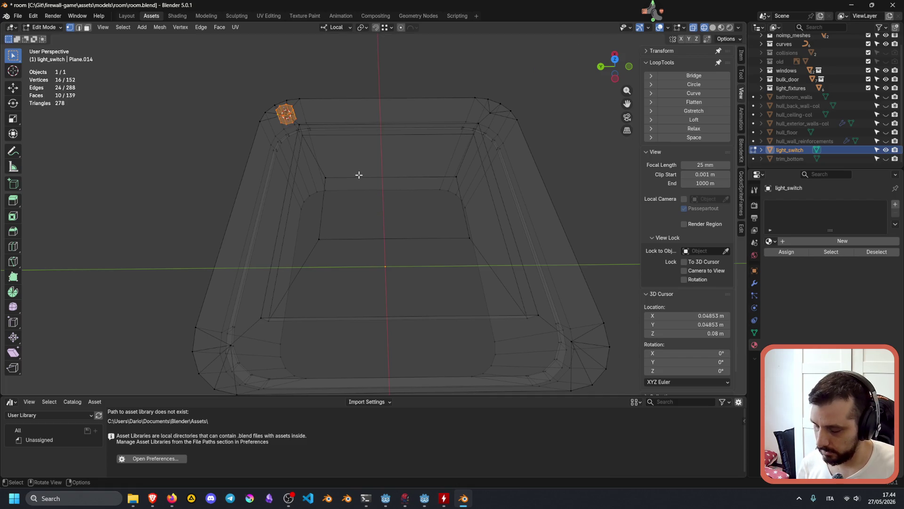
# Duplicate the post and snap the copy onto the top-right corner
pyautogui.hotkey('shift', 'd')
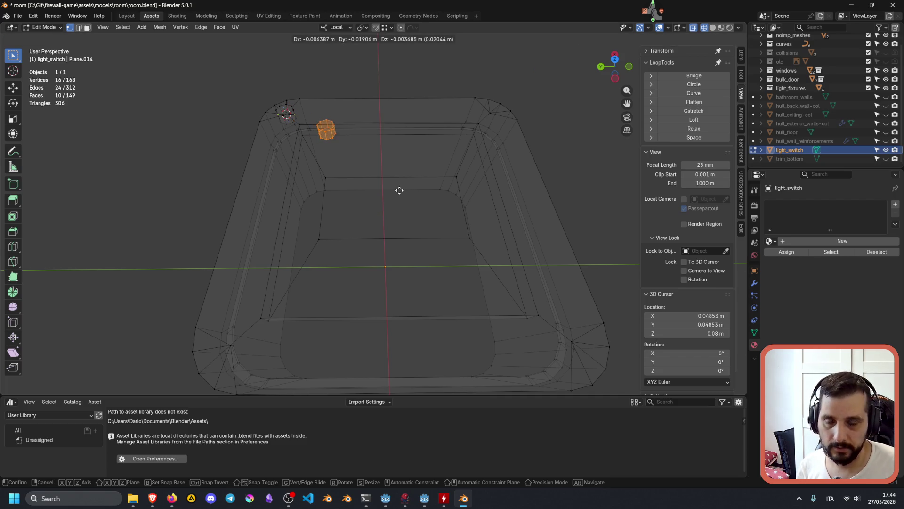
pyautogui.press('ctrl')
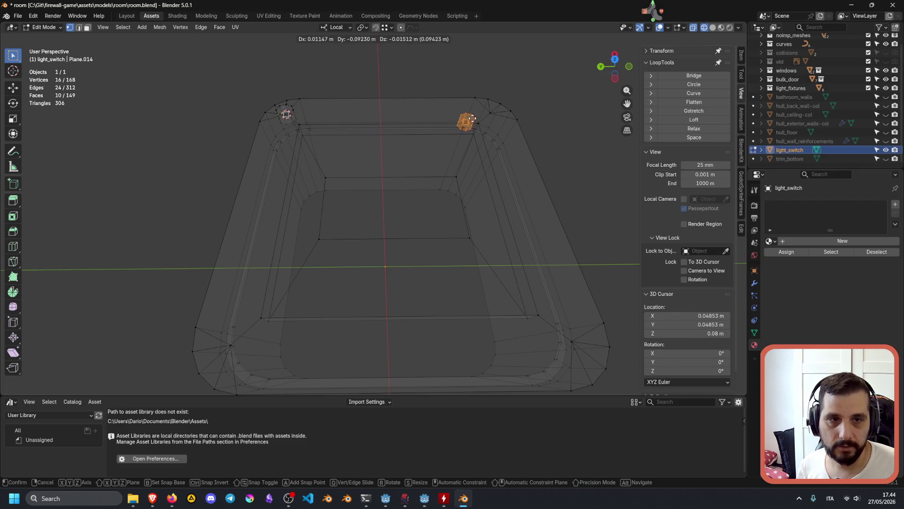
pyautogui.click(490, 113)
pyautogui.moveTo(511, 148); pyautogui.dragTo(492, 184, button='middle')
# In orthographic top view, duplicate both top posts down to the two bottom corners
pyautogui.press('KP_5')
pyautogui.press('KP_7')
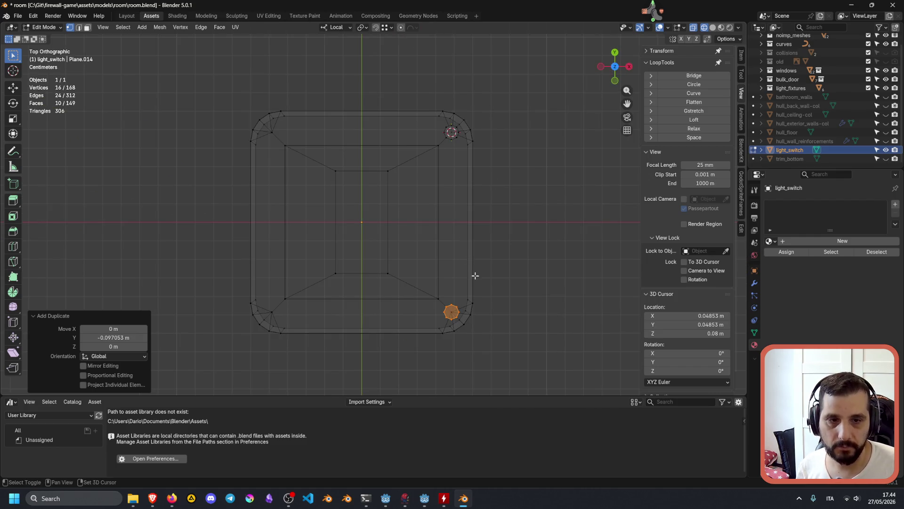
pyautogui.keyDown('shift'); pyautogui.moveTo(472, 273); pyautogui.dragTo(447, 250, button='middle'); pyautogui.keyUp('shift')
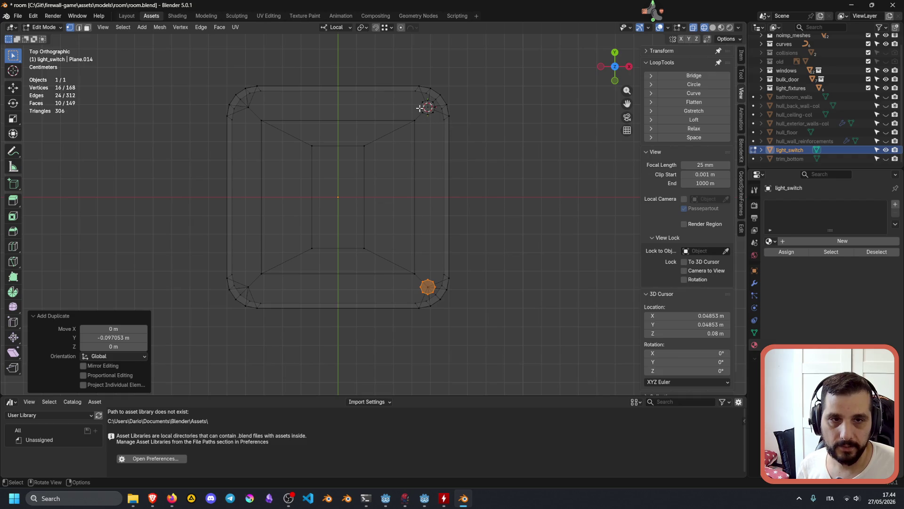
pyautogui.press('l')
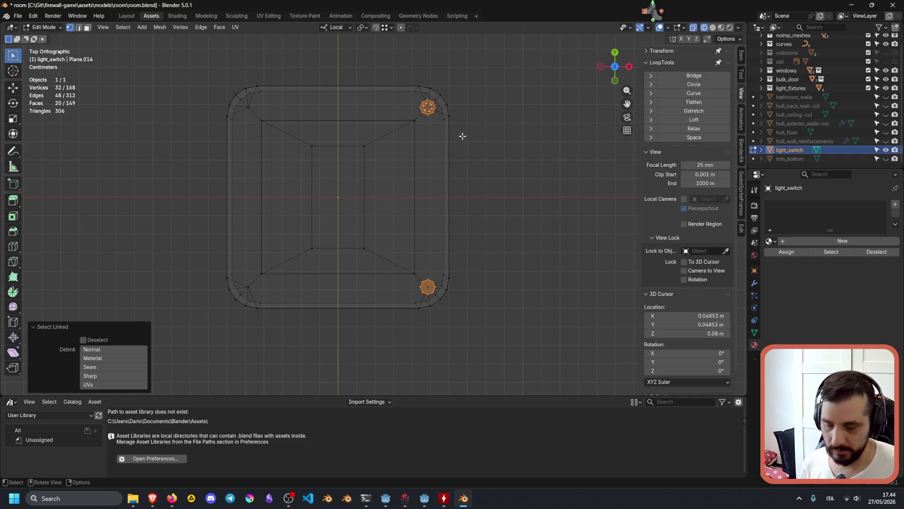
pyautogui.hotkey('shift', 'd')
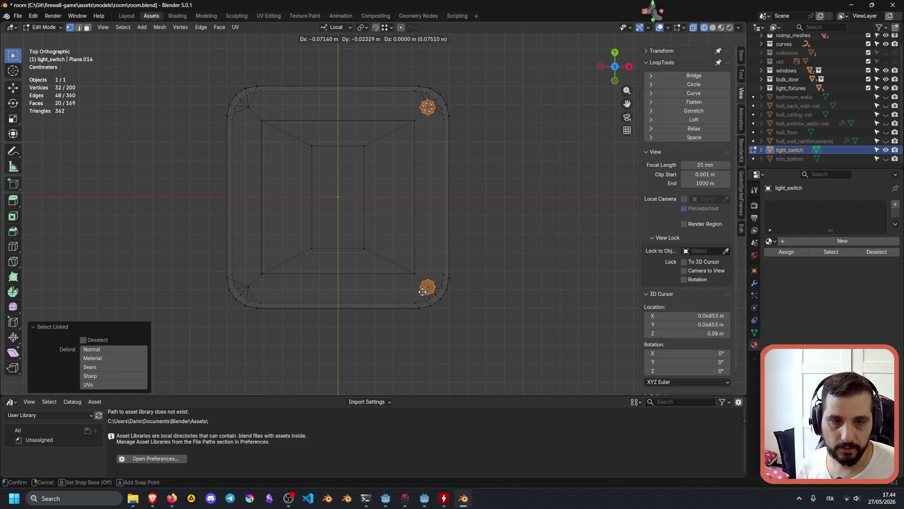
pyautogui.click(281, 302)
# Select all four corner posts together
pyautogui.moveTo(365, 254); pyautogui.dragTo(437, 235, button='middle')
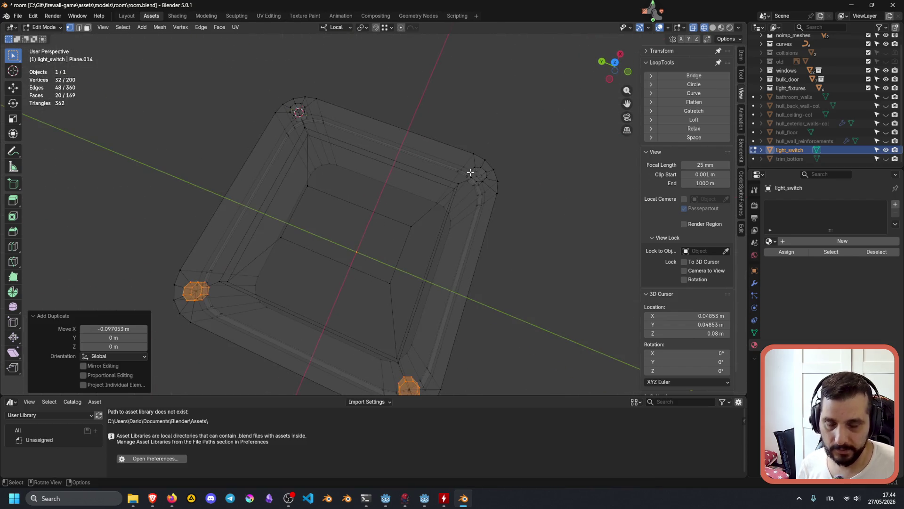
pyautogui.press('l')
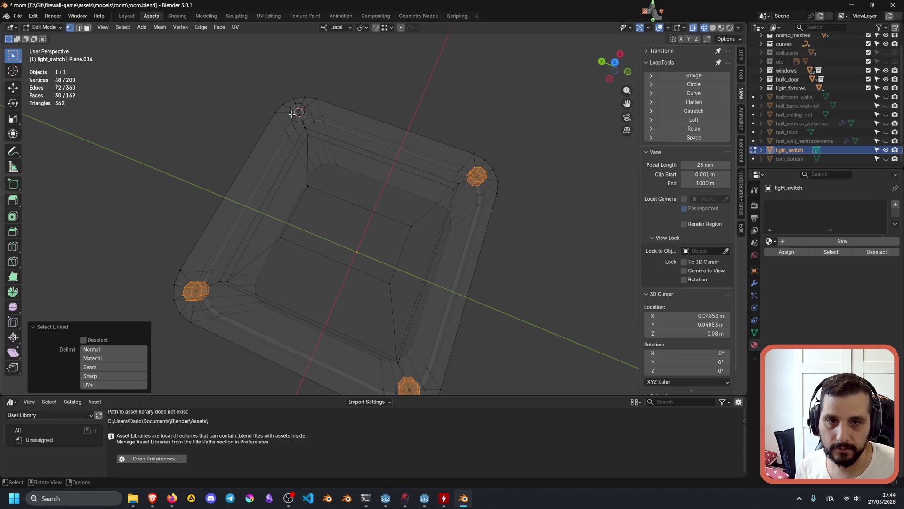
pyautogui.press('l')
pyautogui.moveTo(367, 195)
pyautogui.mouseDown(button='middle')
pyautogui.moveTo(404, 134)
pyautogui.moveTo(418, 135)
pyautogui.mouseUp(button='middle')
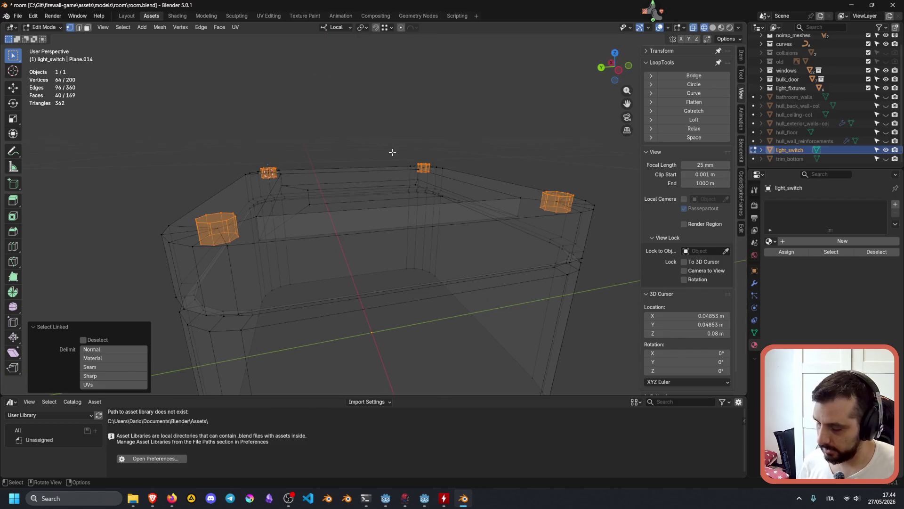
pyautogui.hotkey('ctrl', 'f')
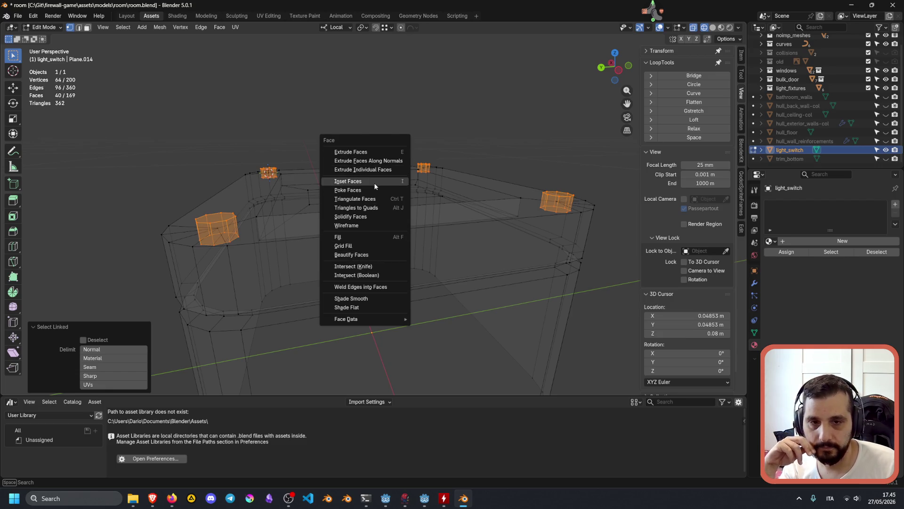
# Apply Intersect (Boolean) Difference to cut the posts out, then zoom in on a corner hole
pyautogui.click(382, 274)
pyautogui.moveTo(378, 268)
pyautogui.mouseDown(button='middle')
pyautogui.moveTo(317, 188)
pyautogui.moveTo(327, 267)
pyautogui.mouseUp(button='middle')
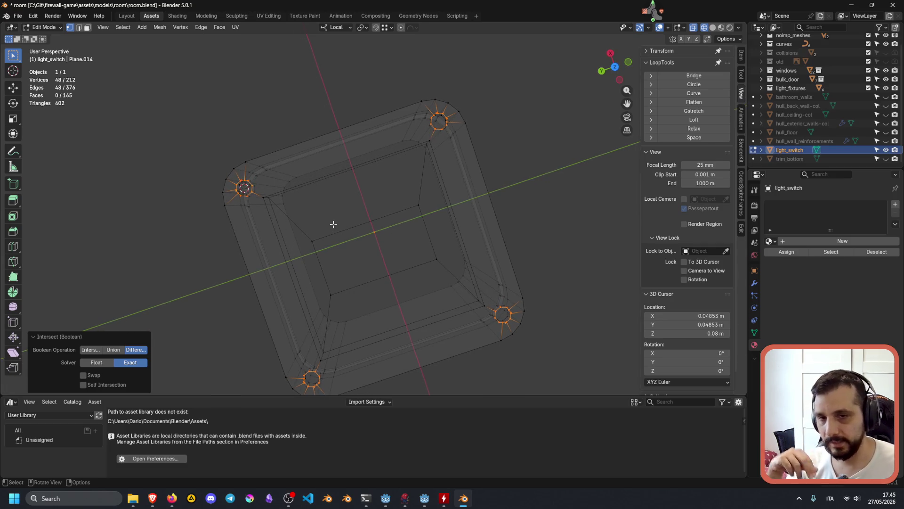
pyautogui.moveTo(509, 311)
pyautogui.keyDown('shift'); pyautogui.mouseDown(button='middle')
pyautogui.moveTo(329, 224)
pyautogui.moveTo(313, 190)
pyautogui.mouseUp(button='middle'); pyautogui.keyUp('shift')
pyautogui.scroll(4, 325, 227)
pyautogui.scroll(-5, 313, 191)
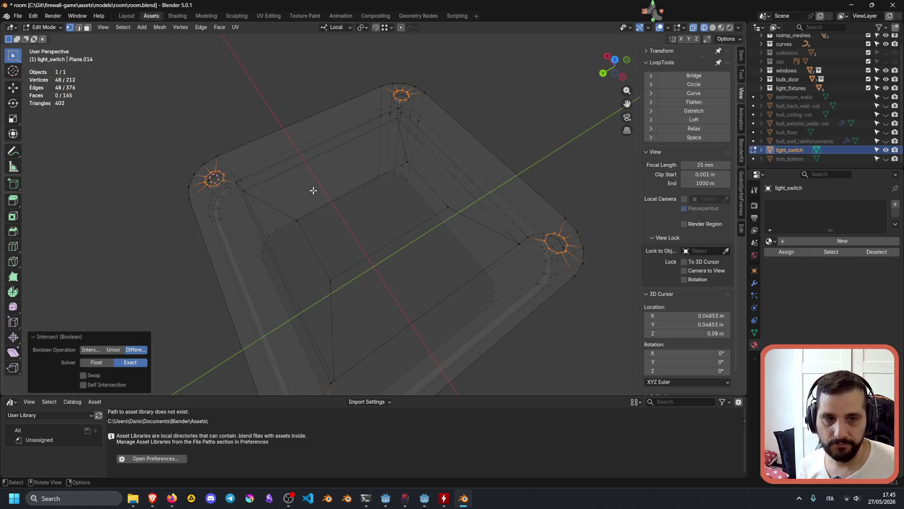
pyautogui.moveTo(469, 237)
pyautogui.mouseDown(button='middle')
pyautogui.moveTo(391, 236)
pyautogui.moveTo(424, 224)
pyautogui.moveTo(374, 221)
pyautogui.moveTo(344, 247)
pyautogui.moveTo(312, 198)
pyautogui.moveTo(377, 202)
pyautogui.mouseUp(button='middle')
pyautogui.scroll(2, 424, 224)
# Merge the first two stray vertex pairs beside the corner hole At Last
pyautogui.click(472, 190)
pyautogui.scroll(3, 353, 196)
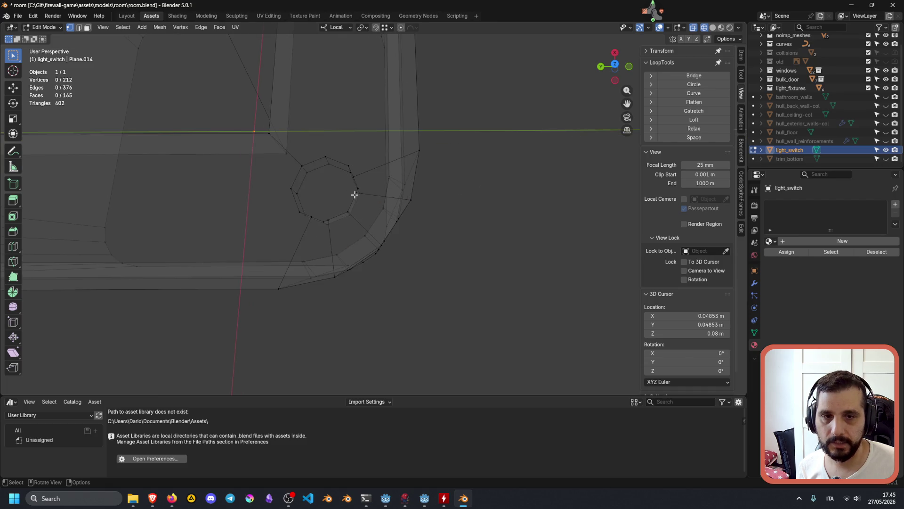
pyautogui.click(348, 185)
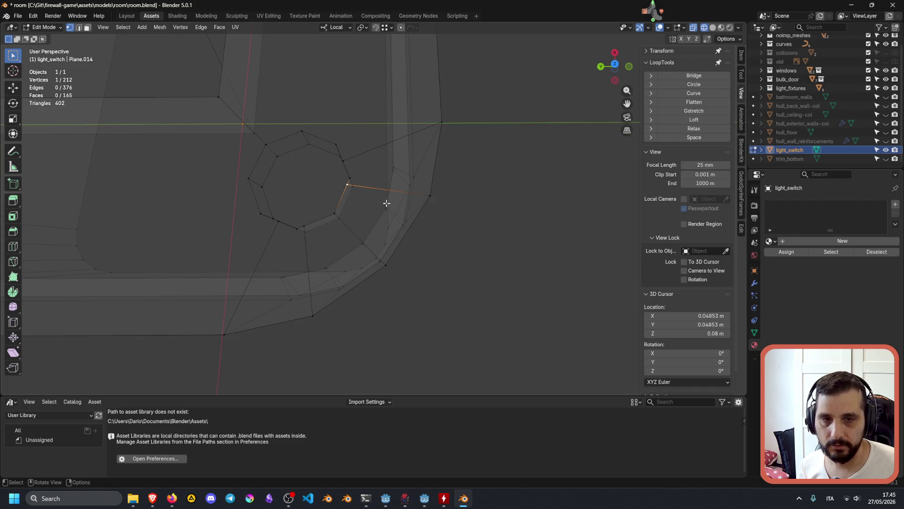
pyautogui.keyDown('shift'); pyautogui.click(351, 178); pyautogui.keyUp('shift')
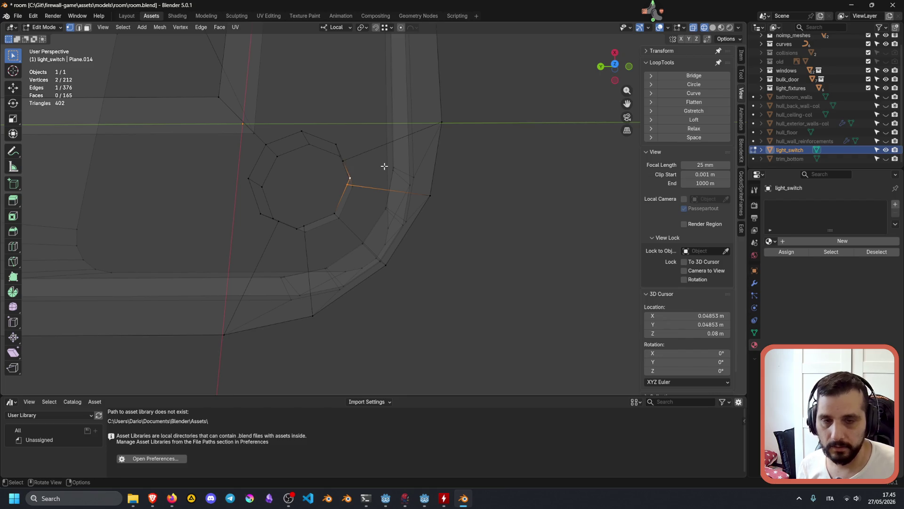
pyautogui.press('m')
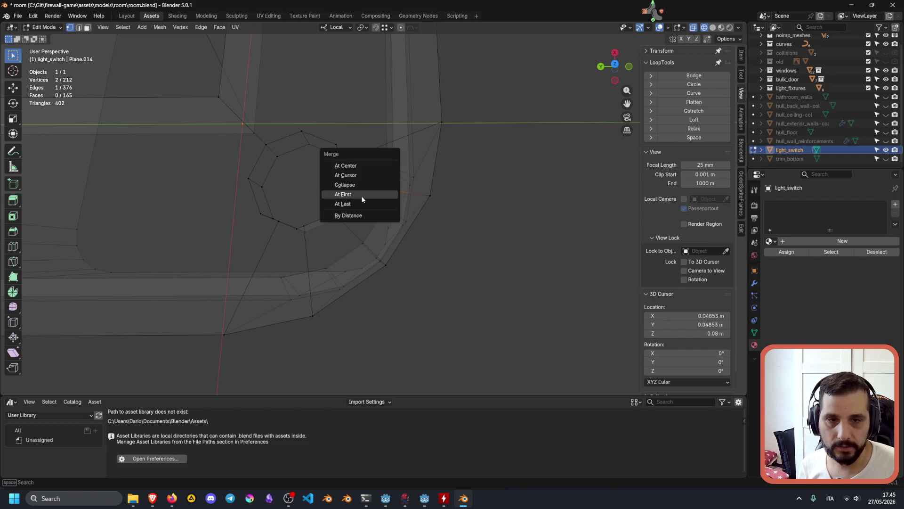
pyautogui.click(360, 198)
pyautogui.click(344, 161)
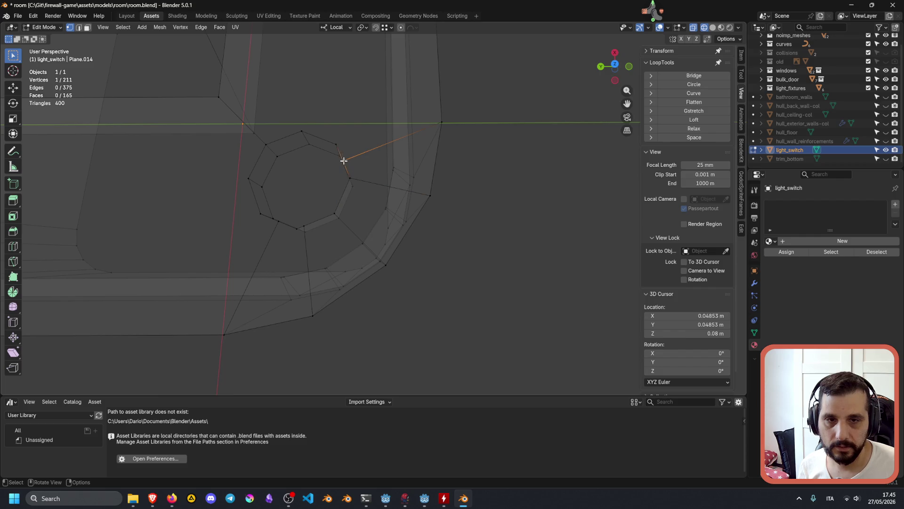
pyautogui.keyDown('shift'); pyautogui.click(337, 144); pyautogui.keyUp('shift')
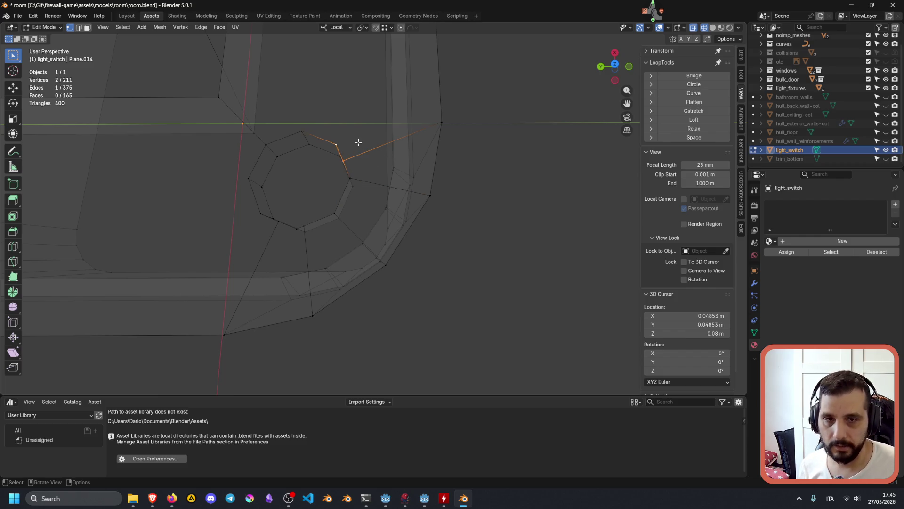
pyautogui.press('m')
pyautogui.click(358, 143)
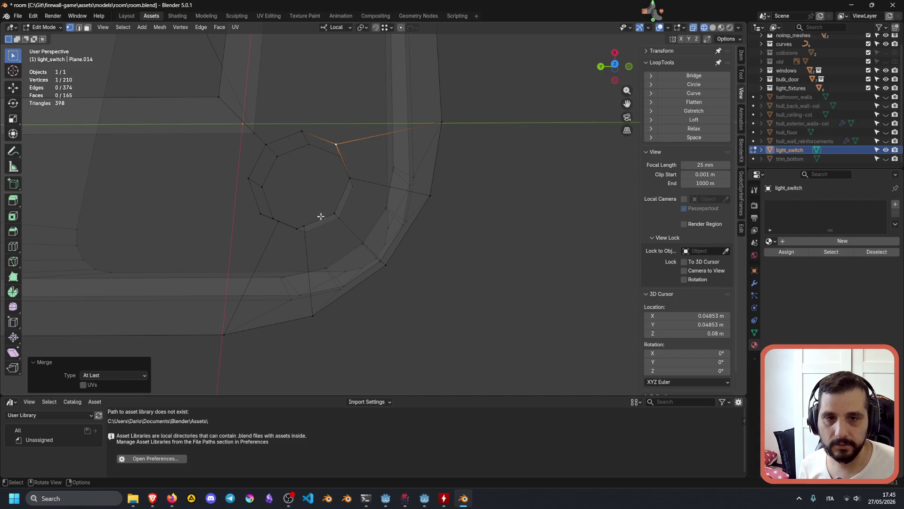
# Merge a stray vertex pair at the bottom of the hole At Last
pyautogui.click(344, 225)
pyautogui.click(335, 215)
pyautogui.click(352, 179)
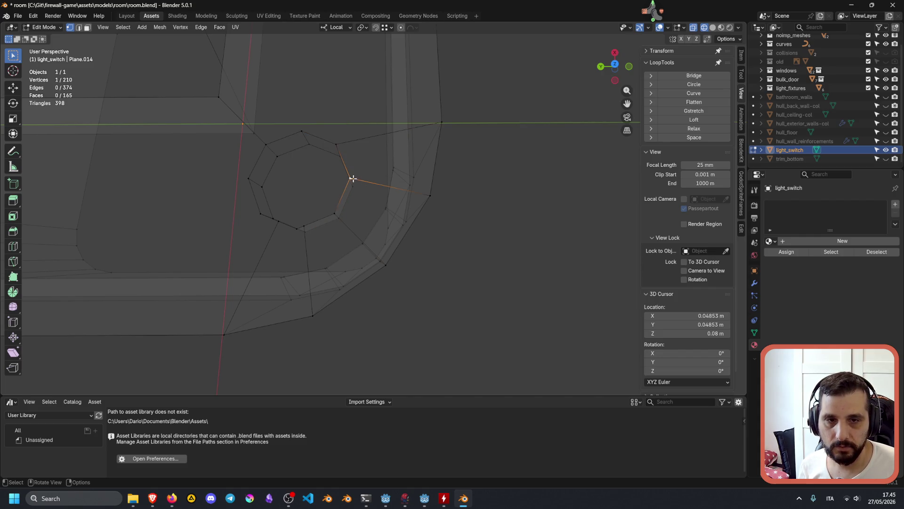
pyautogui.click(329, 214)
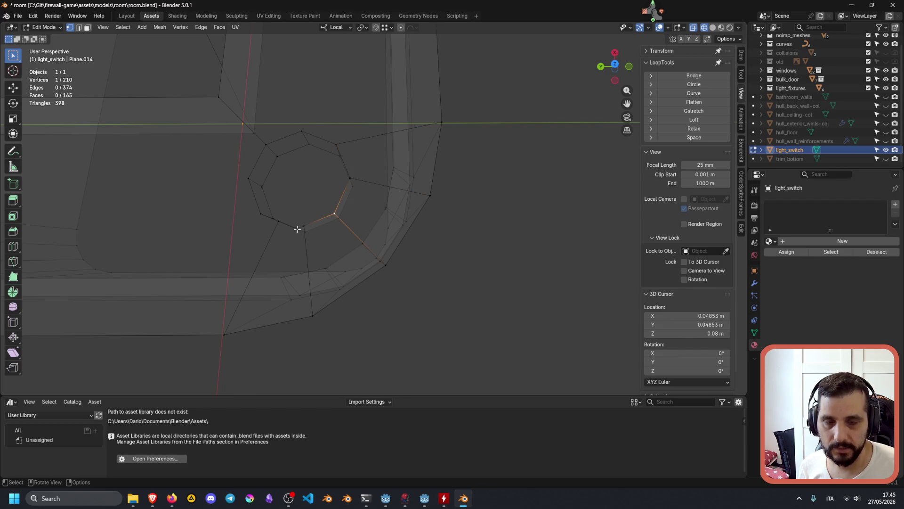
pyautogui.click(303, 227)
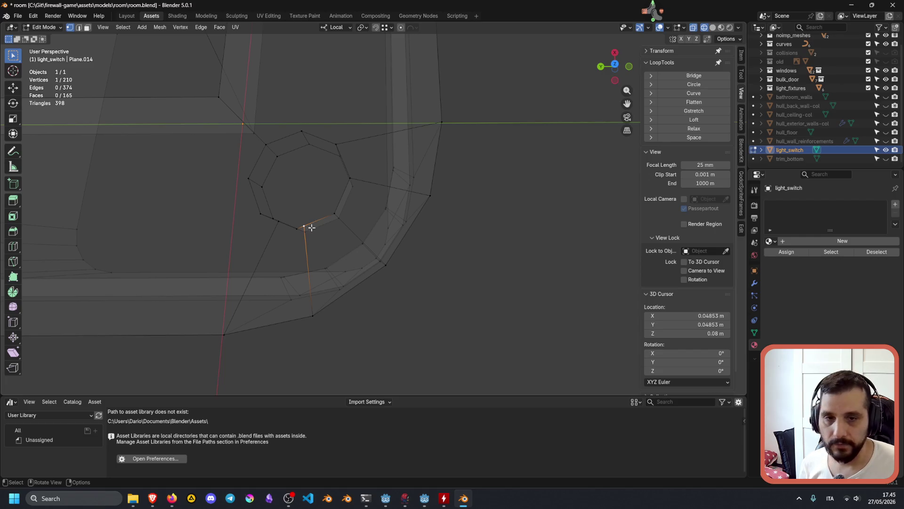
pyautogui.keyDown('shift'); pyautogui.click(296, 230); pyautogui.keyUp('shift')
pyautogui.press('m')
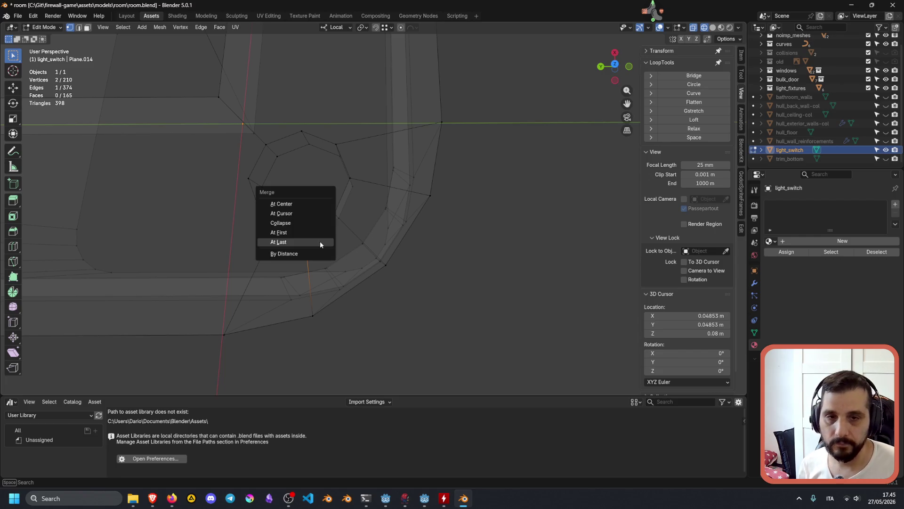
pyautogui.click(320, 241)
# Merge a pair on the hole's left side, leaving 208 vertices, then zoom out
pyautogui.click(278, 222)
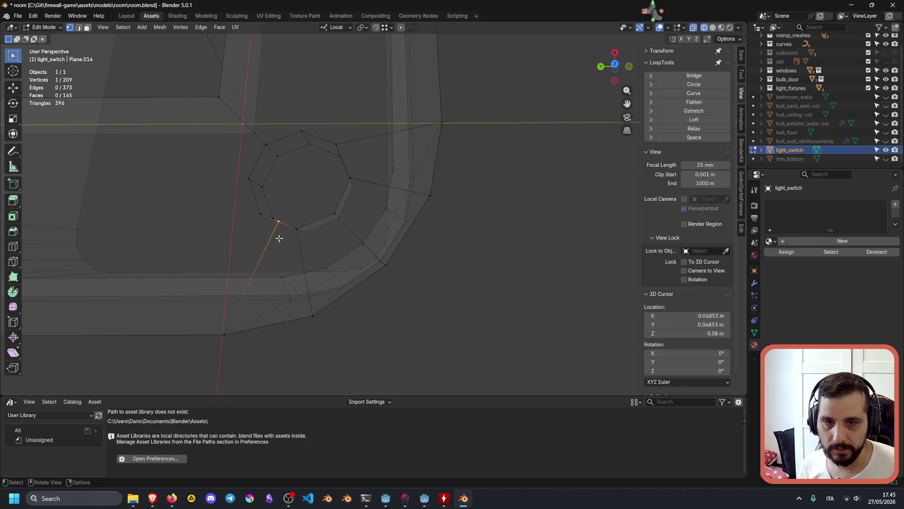
pyautogui.keyDown('shift'); pyautogui.click(262, 216); pyautogui.keyUp('shift')
pyautogui.press('m')
pyautogui.click(281, 226)
pyautogui.click(426, 260)
pyautogui.moveTo(426, 260)
pyautogui.mouseDown(button='middle')
pyautogui.moveTo(399, 230)
pyautogui.moveTo(438, 214)
pyautogui.moveTo(370, 250)
pyautogui.moveTo(353, 210)
pyautogui.moveTo(317, 194)
pyautogui.moveTo(259, 212)
pyautogui.moveTo(263, 254)
pyautogui.mouseUp(button='middle')
pyautogui.scroll(-3, 309, 271)
pyautogui.scroll(-3, 370, 254)
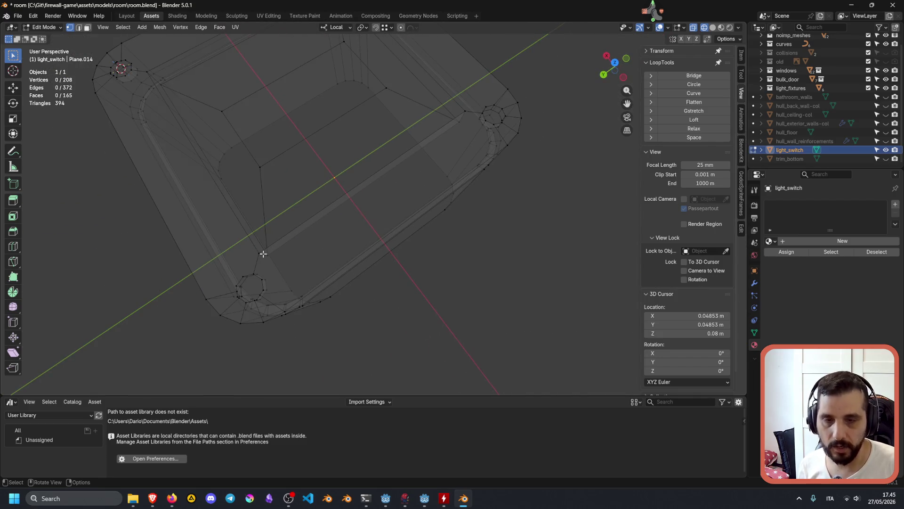
# Zoom to the upper-left corner hole and merge the first stray vertex pair At Last
pyautogui.press('KP_7')
pyautogui.scroll(-3, 340, 284)
pyautogui.scroll(4, 318, 200)
pyautogui.keyDown('shift'); pyautogui.moveTo(319, 200); pyautogui.dragTo(341, 232, button='middle'); pyautogui.keyUp('shift')
pyautogui.scroll(3, 296, 213)
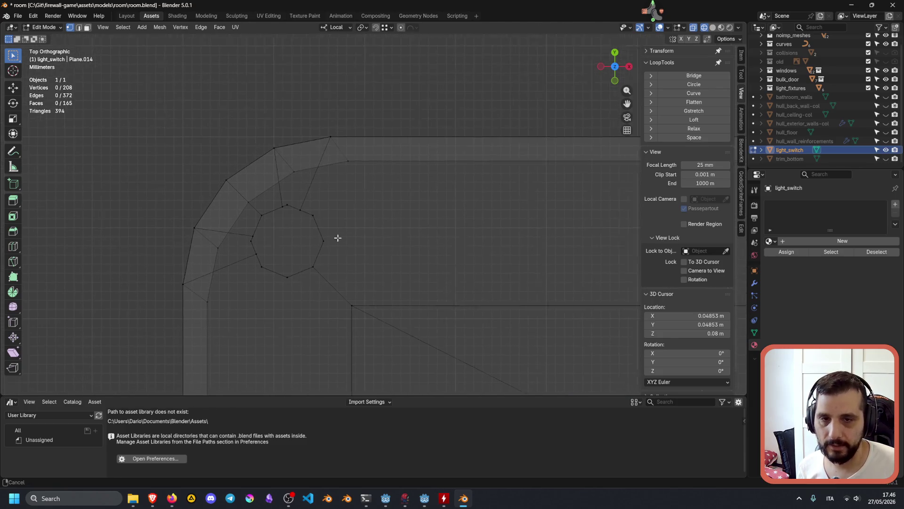
pyautogui.moveTo(343, 264)
pyautogui.mouseDown(button='middle')
pyautogui.moveTo(388, 242)
pyautogui.moveTo(404, 209)
pyautogui.mouseUp(button='middle')
pyautogui.click(344, 267)
pyautogui.keyDown('shift'); pyautogui.click(364, 271); pyautogui.keyUp('shift')
pyautogui.press('m')
pyautogui.click(331, 259)
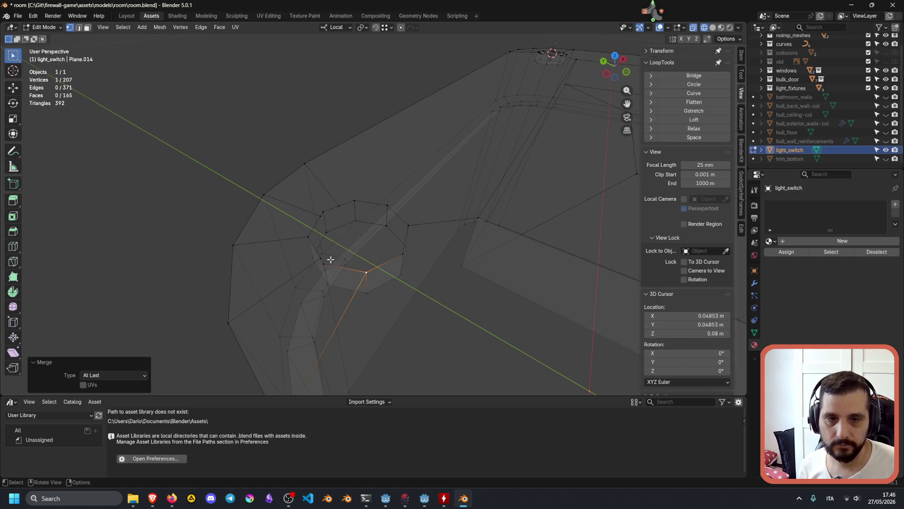
# Merge three more stray vertex pairs around the octagon At Last
pyautogui.keyDown('shift'); pyautogui.click(322, 262); pyautogui.keyUp('shift')
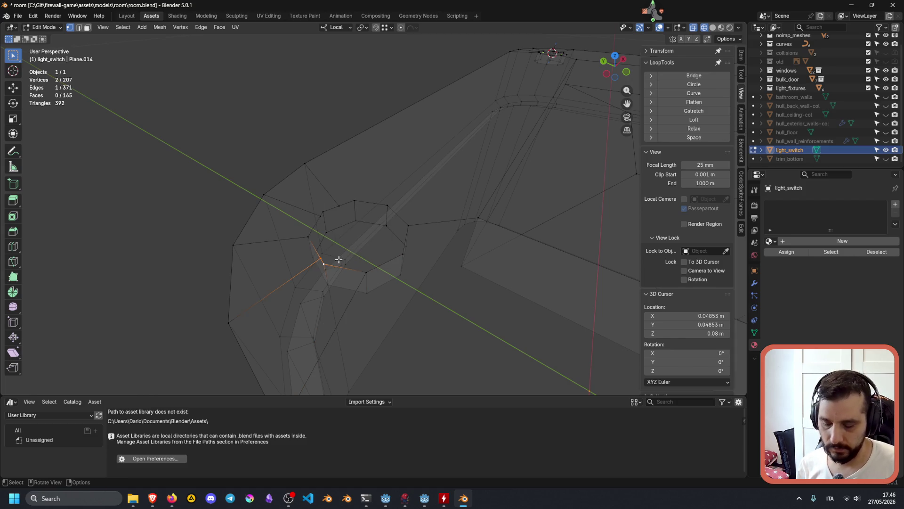
pyautogui.press('m')
pyautogui.click(337, 259)
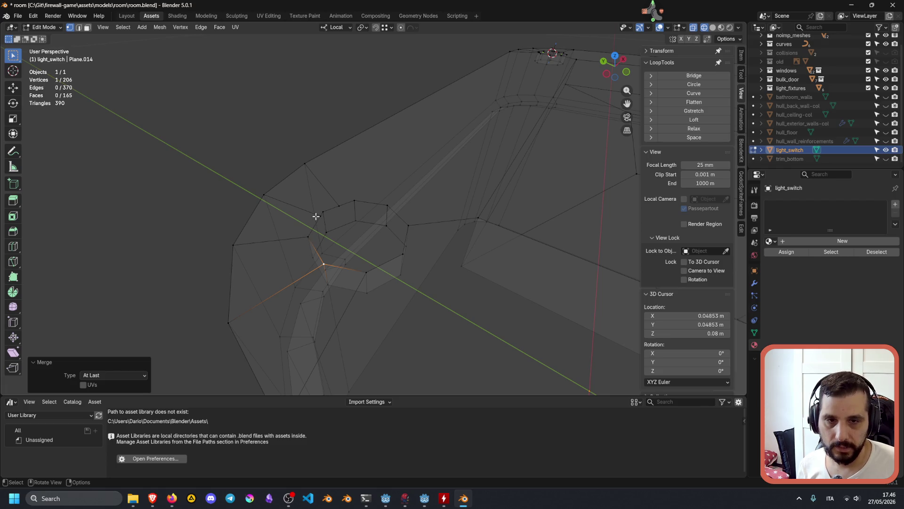
pyautogui.keyDown('shift'); pyautogui.click(316, 216); pyautogui.keyUp('shift')
pyautogui.press('m')
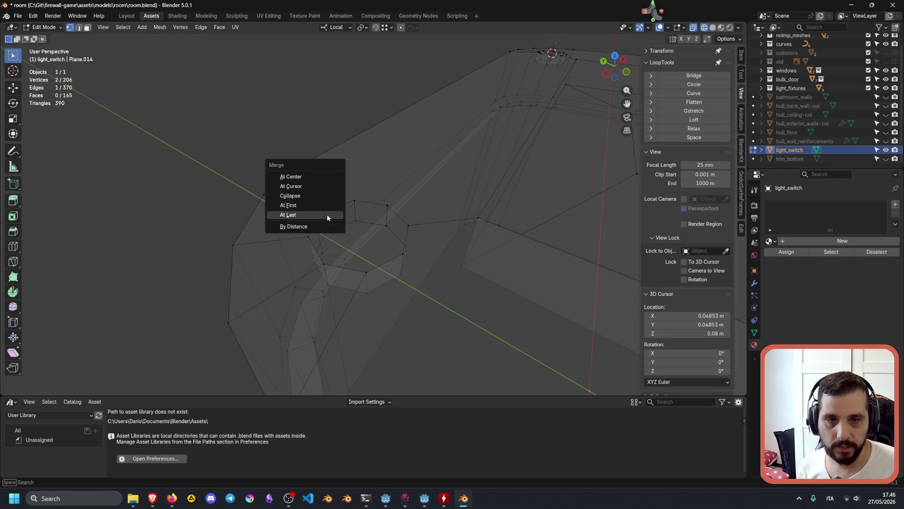
pyautogui.click(327, 215)
pyautogui.keyDown('shift'); pyautogui.click(342, 202); pyautogui.keyUp('shift')
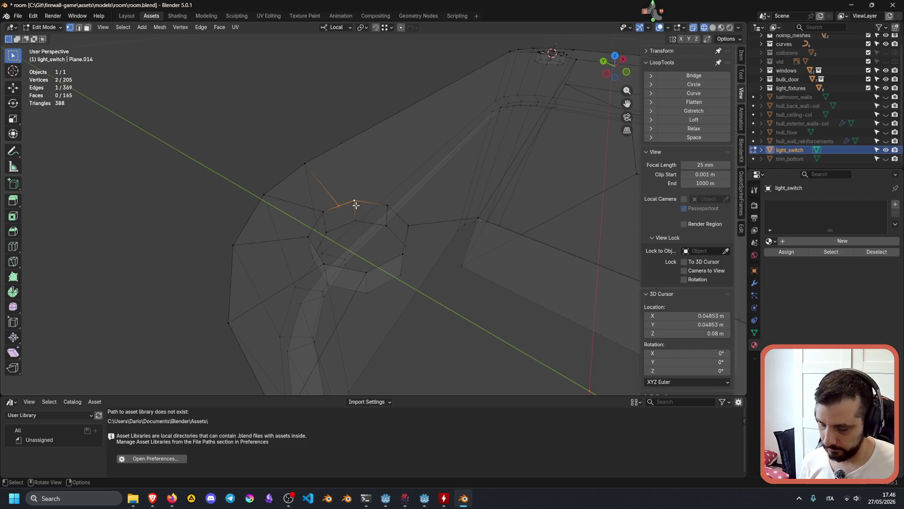
pyautogui.press('m')
pyautogui.click(355, 205)
# Orbit around the corner and select the octagon's upper-right vertex
pyautogui.click(302, 235)
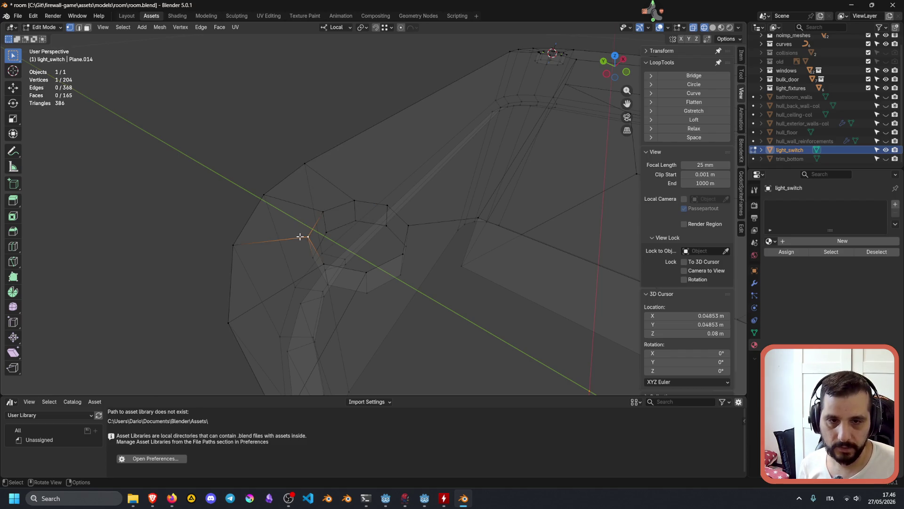
pyautogui.moveTo(315, 246); pyautogui.dragTo(382, 259, button='middle')
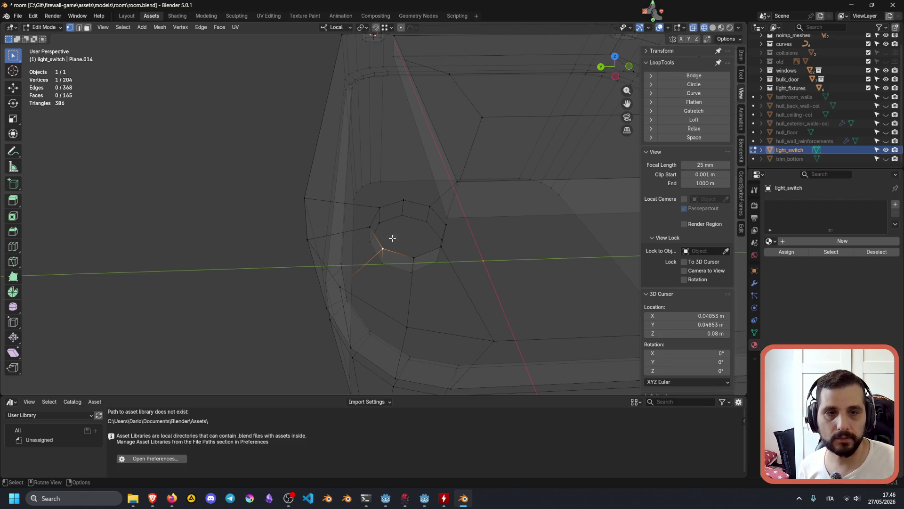
pyautogui.moveTo(418, 186)
pyautogui.mouseDown(button='middle')
pyautogui.moveTo(423, 229)
pyautogui.moveTo(370, 150)
pyautogui.moveTo(372, 137)
pyautogui.moveTo(366, 220)
pyautogui.moveTo(363, 193)
pyautogui.mouseUp(button='middle')
pyautogui.click(423, 230)
pyautogui.scroll(-4, 430, 246)
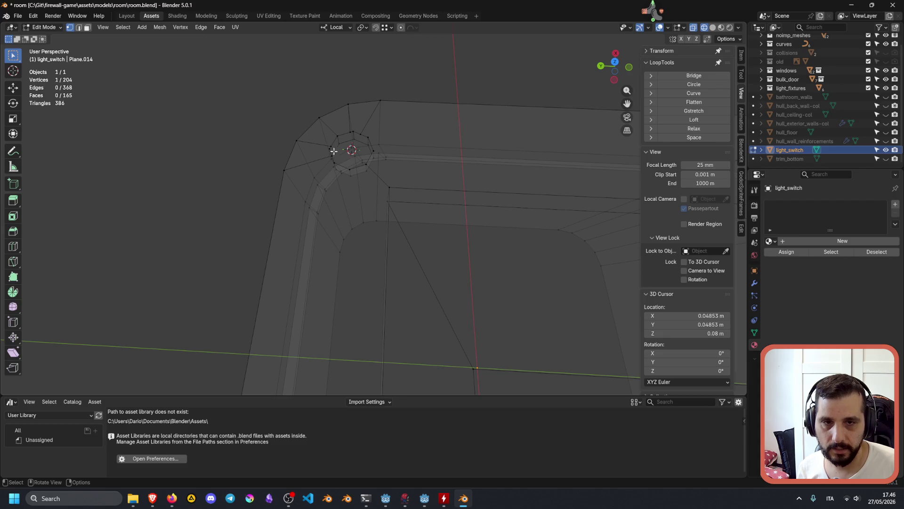
# Zoom onto the octagon hole and merge its first pair of overlapping vertices
pyautogui.moveTo(323, 131); pyautogui.dragTo(379, 172)
pyautogui.moveTo(394, 169); pyautogui.dragTo(335, 118, button='middle')
pyautogui.press('KP_Decimal')
pyautogui.scroll(-3, 396, 196)
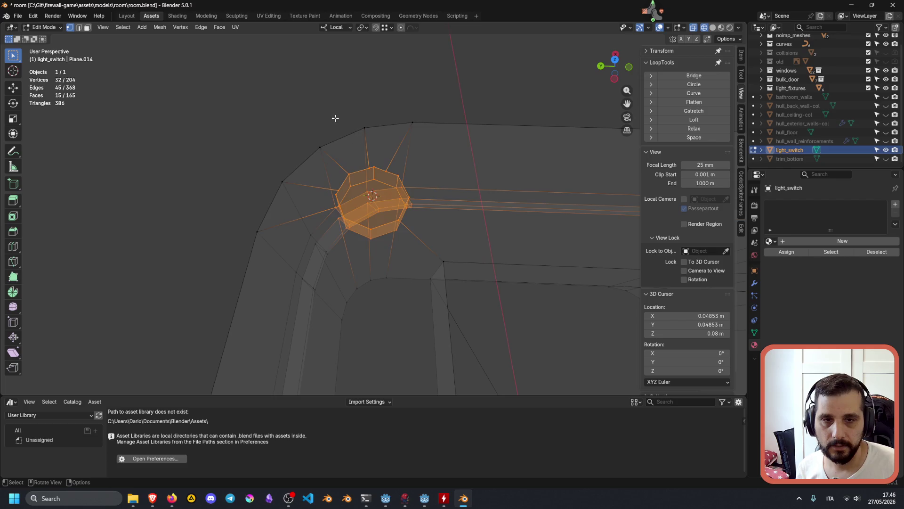
pyautogui.hotkey('alt', 'a')
pyautogui.moveTo(341, 189); pyautogui.dragTo(334, 197)
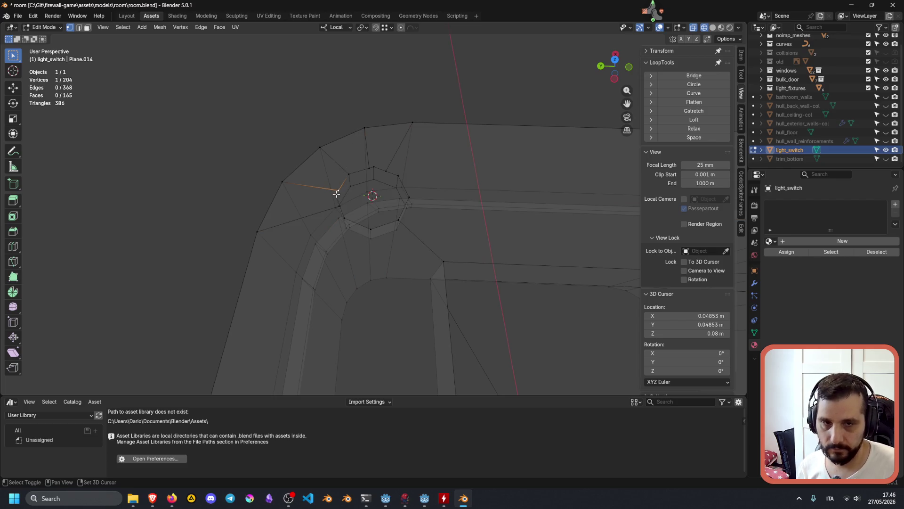
pyautogui.press('m')
pyautogui.click(355, 195)
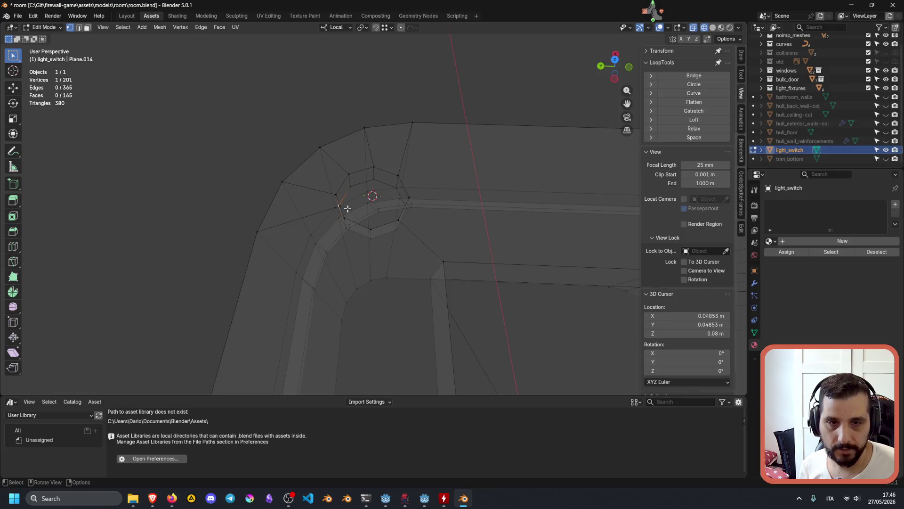
# Merge the next vertex pairs at last, moving on to another corner hole
pyautogui.moveTo(345, 215); pyautogui.dragTo(362, 210, button='middle')
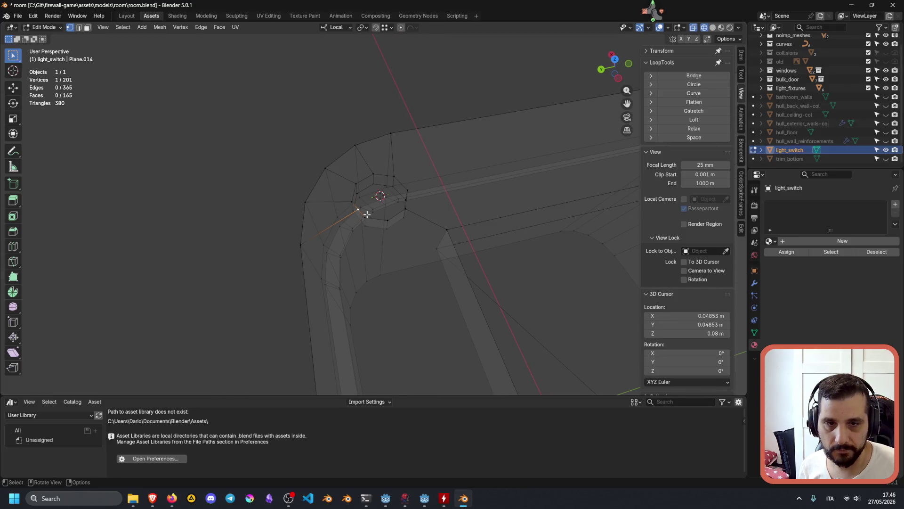
pyautogui.keyDown('shift'); pyautogui.click(364, 217); pyautogui.keyUp('shift')
pyautogui.press('m')
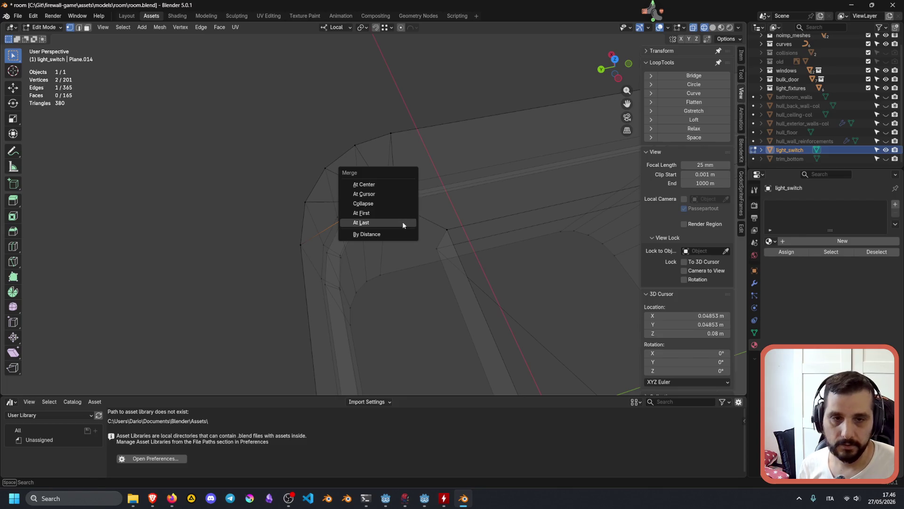
pyautogui.click(407, 223)
pyautogui.moveTo(496, 209)
pyautogui.mouseDown(button='middle')
pyautogui.moveTo(292, 224)
pyautogui.moveTo(400, 221)
pyautogui.moveTo(497, 200)
pyautogui.moveTo(369, 170)
pyautogui.moveTo(313, 218)
pyautogui.mouseUp(button='middle')
pyautogui.scroll(2, 310, 199)
pyautogui.click(280, 198)
pyautogui.keyDown('shift'); pyautogui.click(271, 203); pyautogui.keyUp('shift')
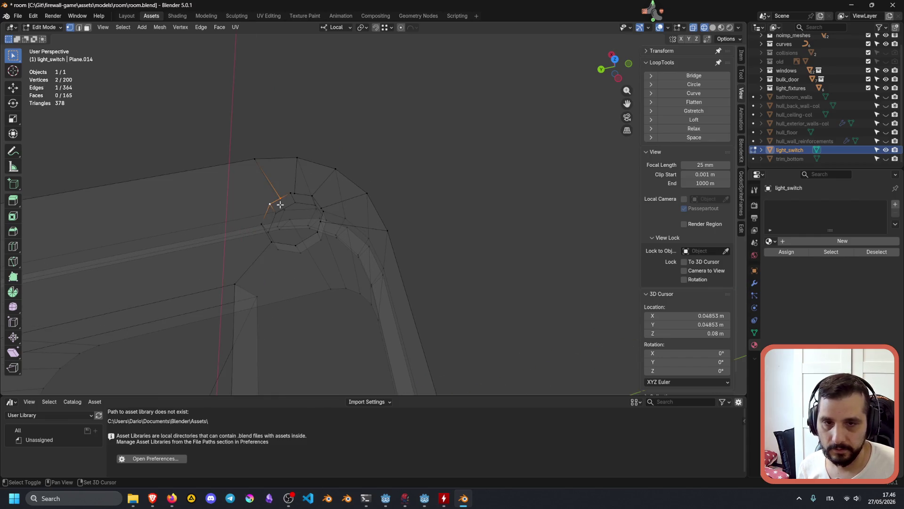
pyautogui.press('m')
pyautogui.click(281, 204)
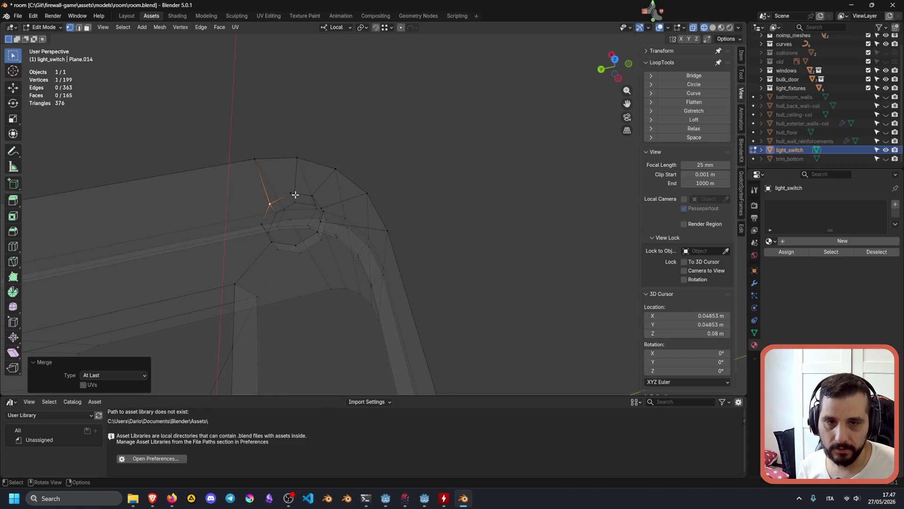
# Merge the remaining vertex pairs at that corner down to 196 vertices
pyautogui.keyDown('shift'); pyautogui.click(290, 193); pyautogui.keyUp('shift')
pyautogui.press('m')
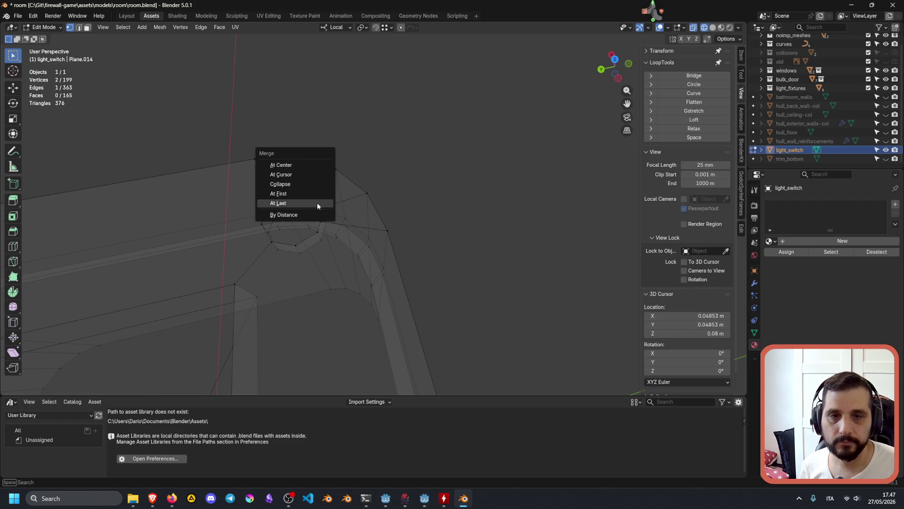
pyautogui.click(323, 205)
pyautogui.keyDown('shift'); pyautogui.click(319, 208); pyautogui.keyUp('shift')
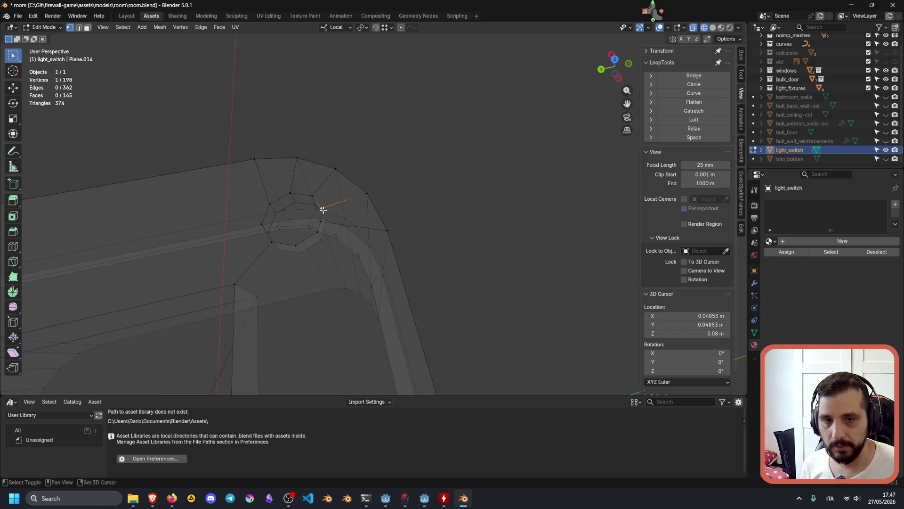
pyautogui.press('m')
pyautogui.click(334, 204)
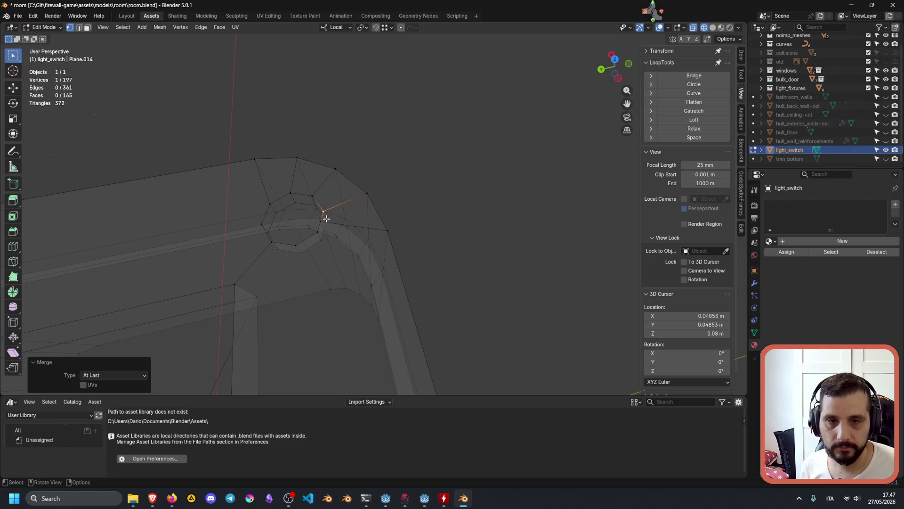
pyautogui.keyDown('shift'); pyautogui.click(318, 231); pyautogui.keyUp('shift')
pyautogui.press('m')
pyautogui.click(329, 224)
# Clear the selection and view the mesh from the top (numpad 7)
pyautogui.click(415, 145)
pyautogui.moveTo(416, 145)
pyautogui.mouseDown(button='middle')
pyautogui.moveTo(348, 200)
pyautogui.moveTo(410, 238)
pyautogui.moveTo(412, 250)
pyautogui.mouseUp(button='middle')
pyautogui.press('KP_7')
pyautogui.scroll(-2, 412, 250)
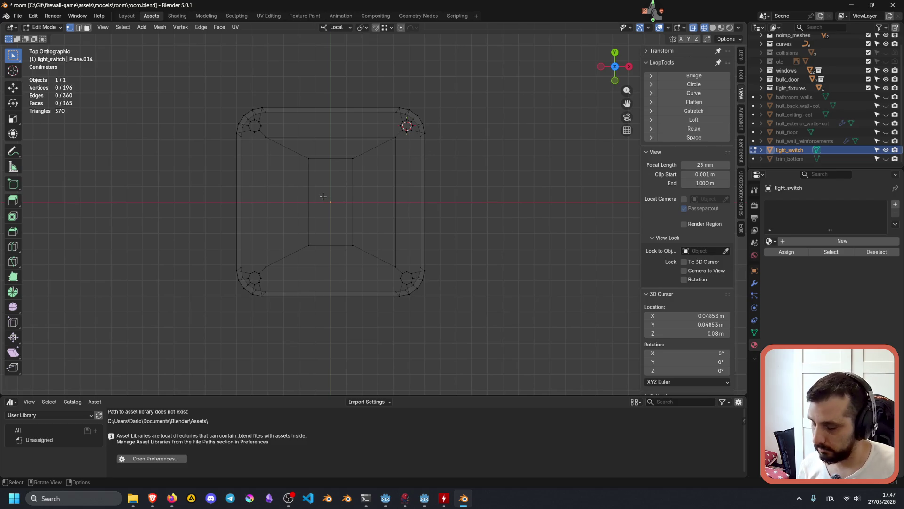
# Snap the 3D cursor to the grid, then to the world origin
pyautogui.hotkey('shift', 's')
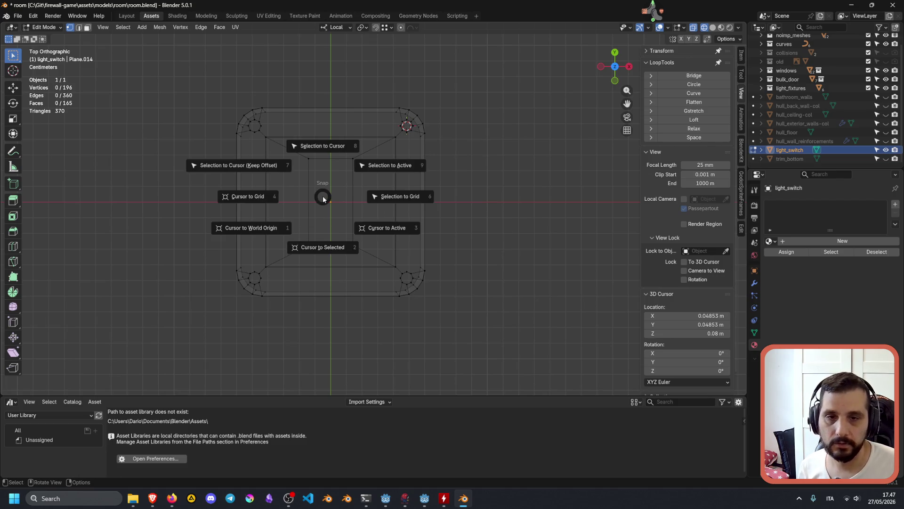
pyautogui.click(257, 227)
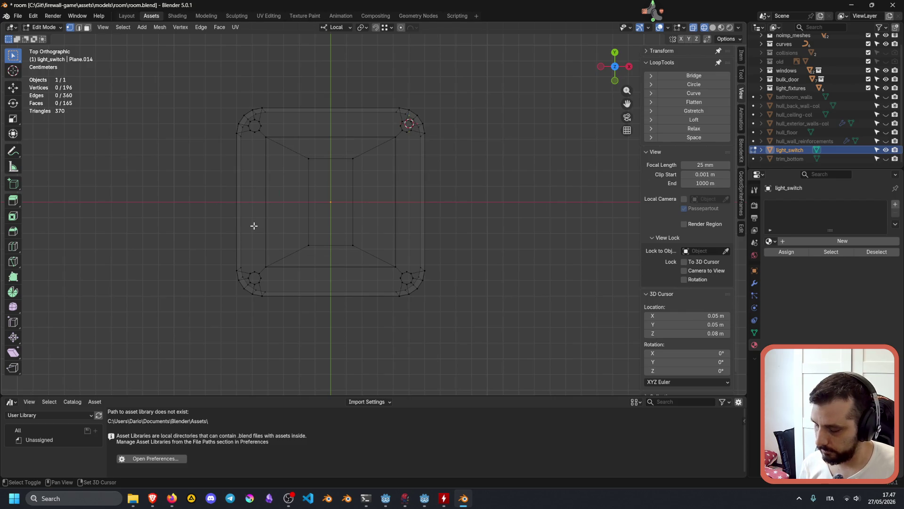
pyautogui.hotkey('shift', 's')
pyautogui.click(214, 258)
pyautogui.moveTo(418, 212)
pyautogui.mouseDown(button='middle')
pyautogui.moveTo(442, 184)
pyautogui.moveTo(470, 228)
pyautogui.moveTo(474, 174)
pyautogui.mouseUp(button='middle')
pyautogui.press('KP_7')
pyautogui.scroll(-3, 474, 174)
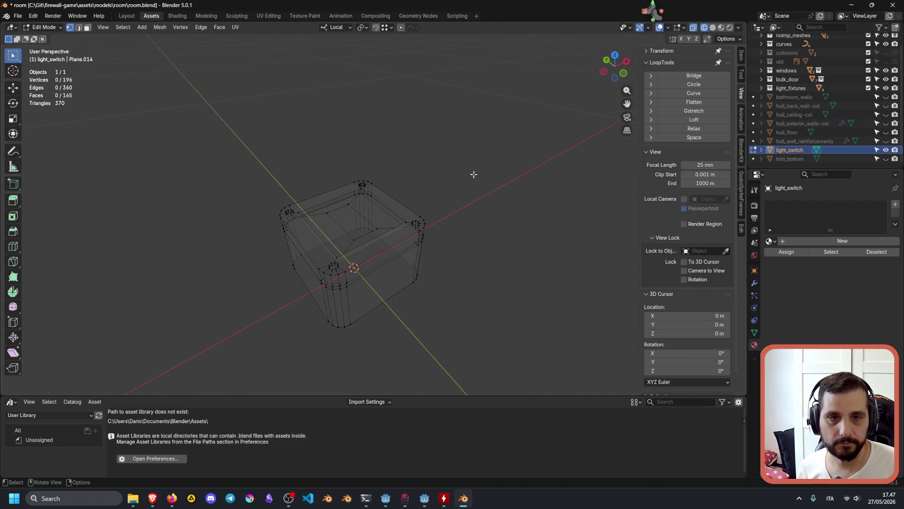
# Return to Object Mode in solid shading with X-ray turned on
pyautogui.press('Tab')
pyautogui.click(719, 28)
pyautogui.hotkey('alt', 'z')
pyautogui.moveTo(514, 156)
pyautogui.mouseDown(button='middle')
pyautogui.moveTo(493, 168)
pyautogui.moveTo(459, 159)
pyautogui.moveTo(428, 208)
pyautogui.moveTo(455, 186)
pyautogui.mouseUp(button='middle')
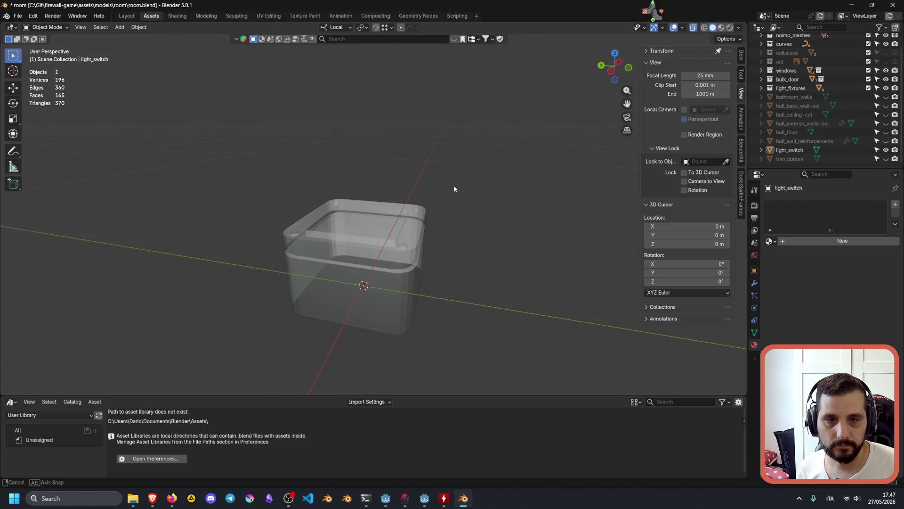
# Add a Smooth modifier to light_switch and inspect the result
pyautogui.click(359, 241)
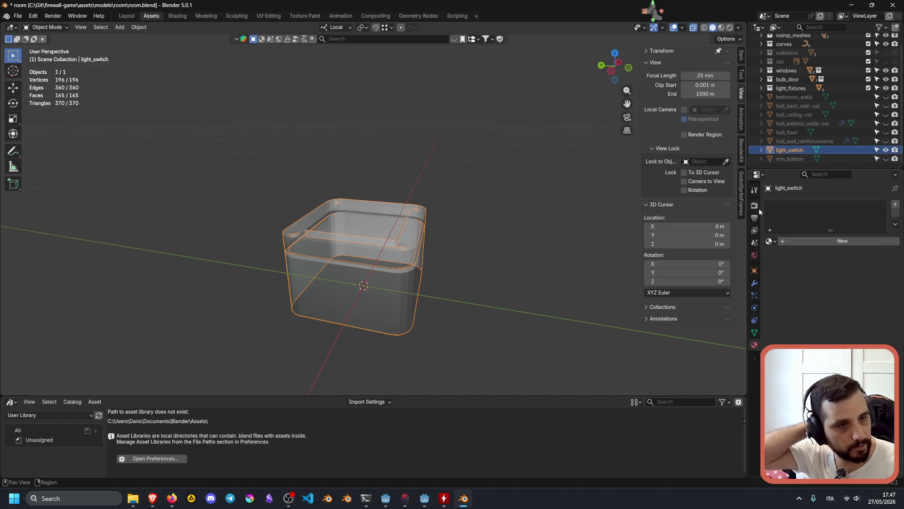
pyautogui.click(754, 283)
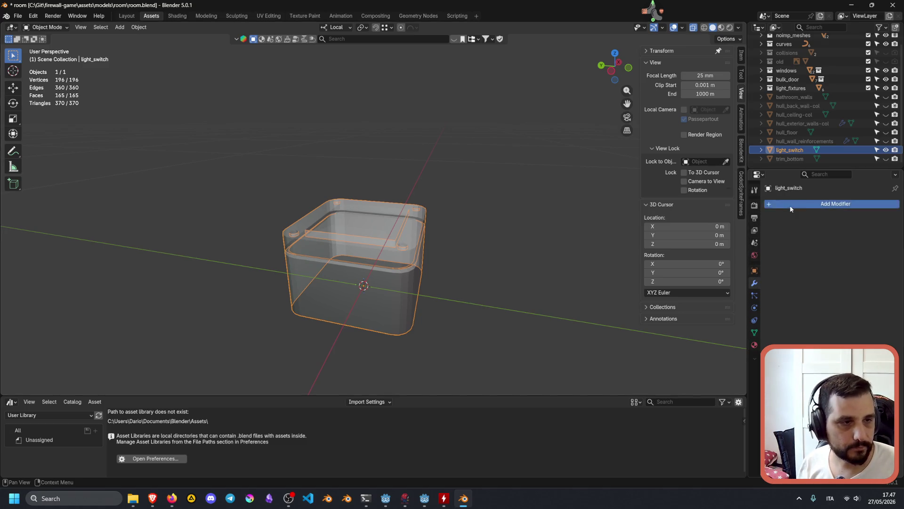
pyautogui.click(789, 205)
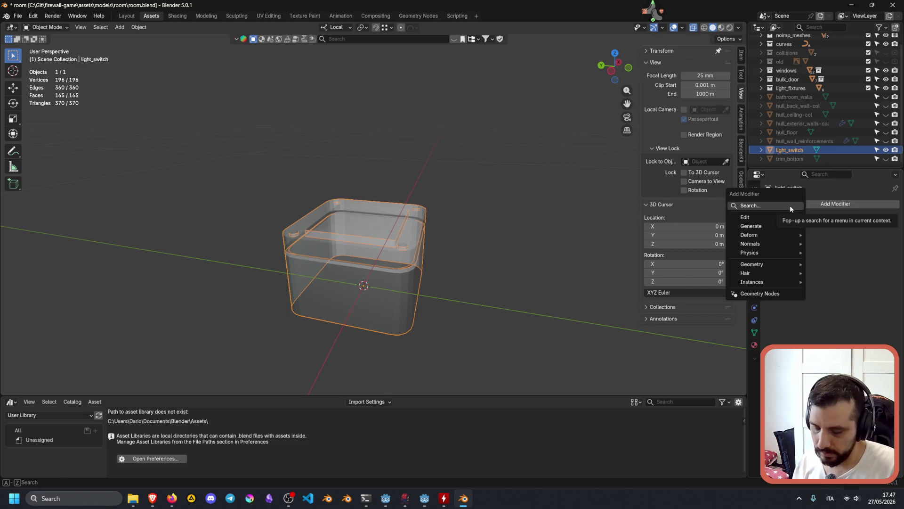
pyautogui.write('smoo')
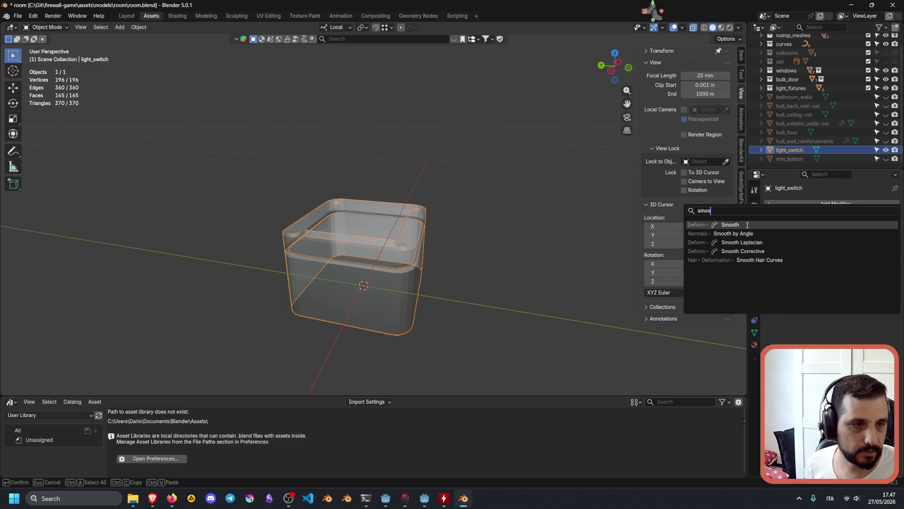
pyautogui.click(747, 225)
pyautogui.moveTo(520, 226)
pyautogui.mouseDown(button='middle')
pyautogui.moveTo(510, 236)
pyautogui.moveTo(416, 239)
pyautogui.moveTo(518, 235)
pyautogui.mouseUp(button='middle')
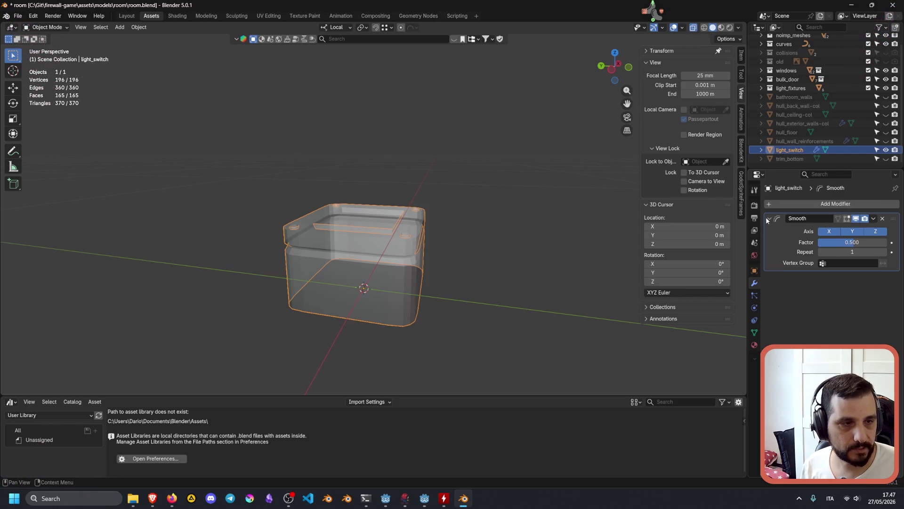
# Remove the Smooth modifier and search the modifier list for 'sub'
pyautogui.click(882, 218)
pyautogui.click(844, 205)
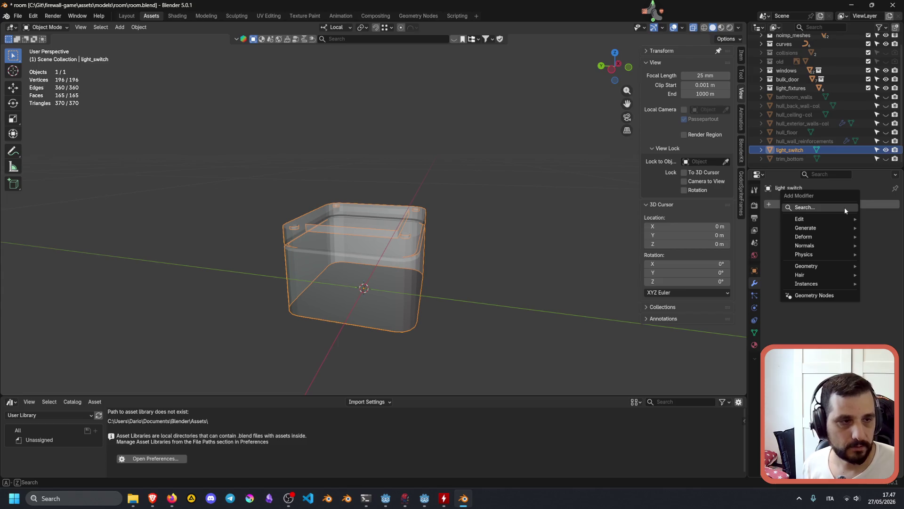
pyautogui.write('sub')
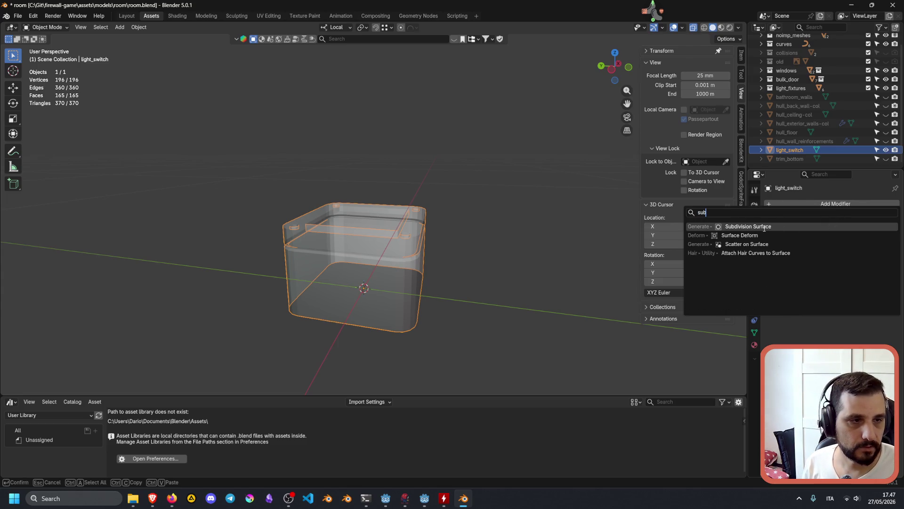
# Add a Subdivision Surface modifier and preview it with the Simple method in solid view
pyautogui.press('Return')
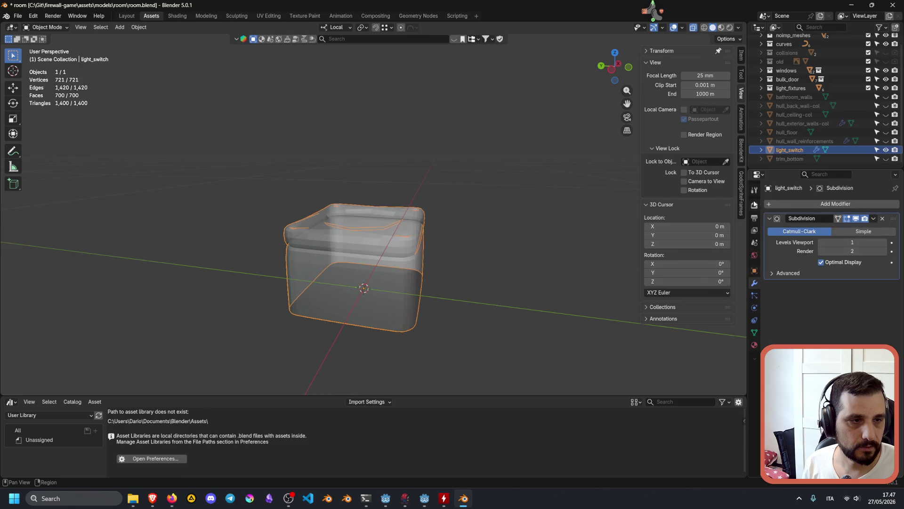
pyautogui.moveTo(494, 244); pyautogui.dragTo(466, 266, button='middle')
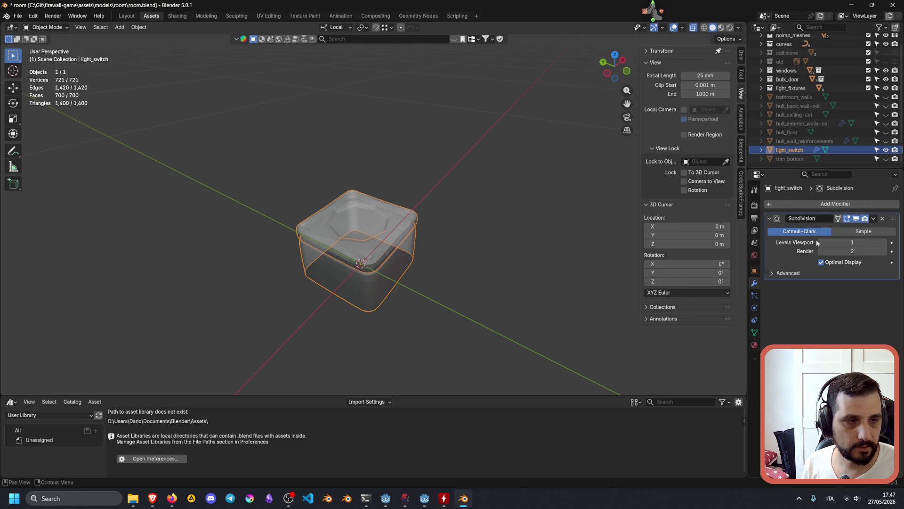
pyautogui.click(857, 232)
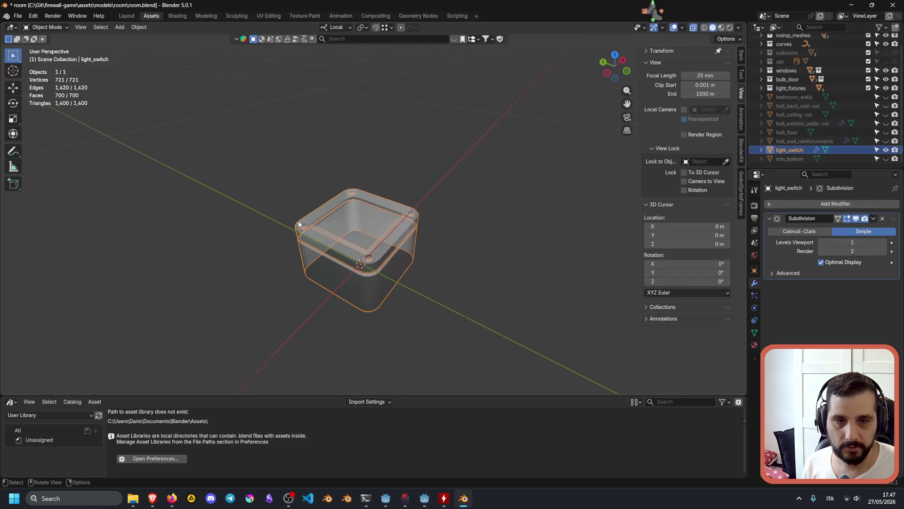
pyautogui.scroll(3, 299, 224)
pyautogui.moveTo(320, 250)
pyautogui.mouseDown(button='middle')
pyautogui.moveTo(366, 221)
pyautogui.moveTo(330, 223)
pyautogui.mouseUp(button='middle')
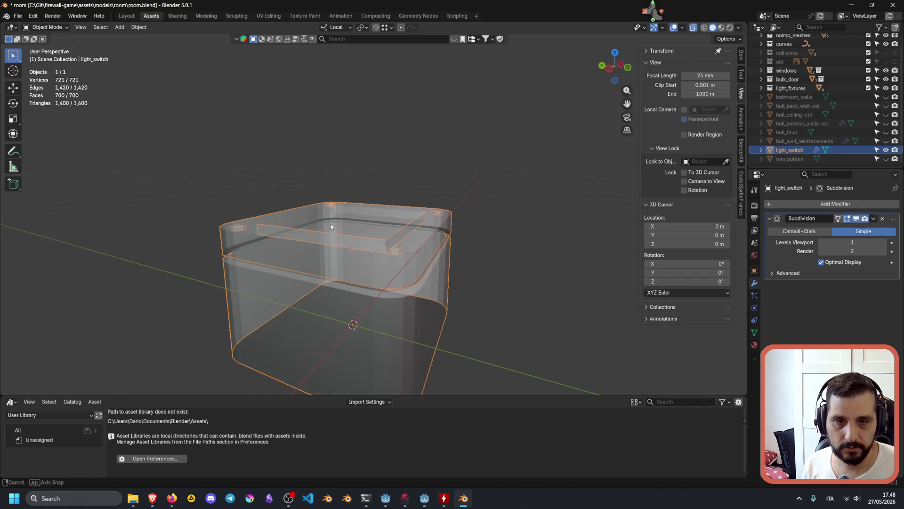
pyautogui.click(693, 27)
pyautogui.moveTo(559, 98)
pyautogui.mouseDown(button='middle')
pyautogui.moveTo(407, 198)
pyautogui.moveTo(398, 218)
pyautogui.mouseUp(button='middle')
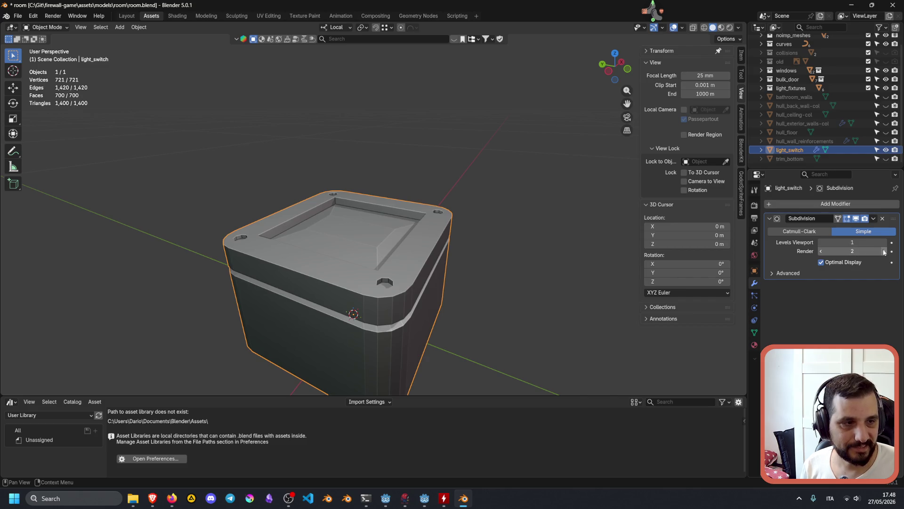
# Try viewport level 2, then settle on Catmull-Clark at viewport level 1
pyautogui.click(848, 242)
pyautogui.write('2')
pyautogui.press('Return')
pyautogui.click(822, 242)
pyautogui.click(812, 231)
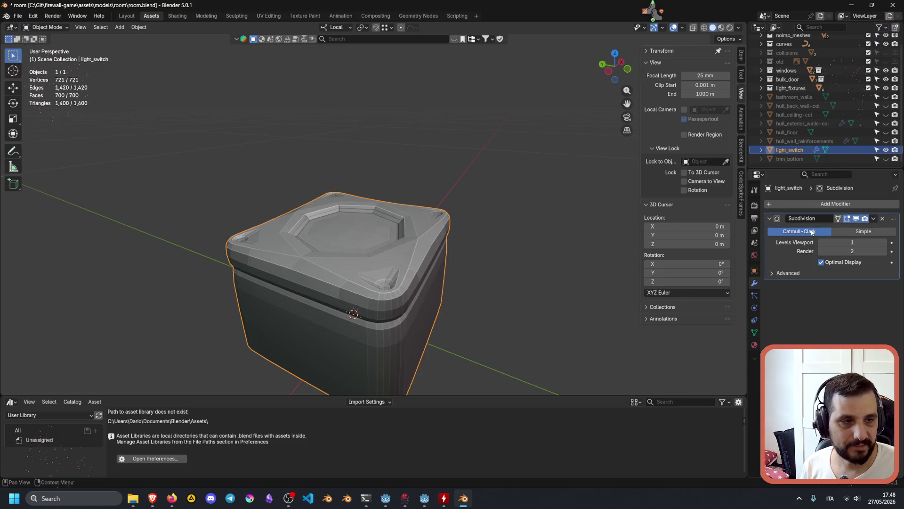
pyautogui.click(885, 244)
pyautogui.click(822, 243)
pyautogui.moveTo(359, 239)
pyautogui.mouseDown(button='middle')
pyautogui.moveTo(429, 207)
pyautogui.moveTo(435, 230)
pyautogui.moveTo(412, 275)
pyautogui.moveTo(376, 300)
pyautogui.moveTo(340, 299)
pyautogui.moveTo(345, 285)
pyautogui.mouseUp(button='middle')
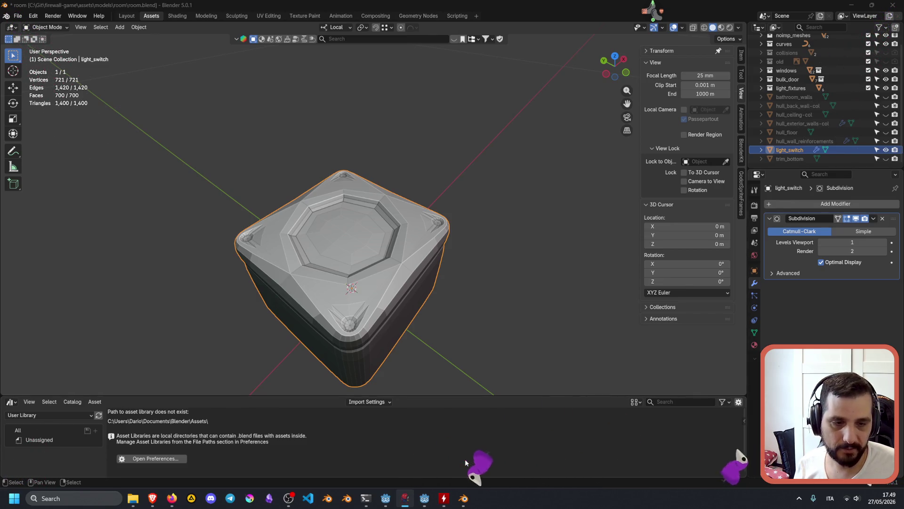
# Delete the Subdivision Surface modifier and enter Edit Mode on light_switch
pyautogui.click(433, 152)
pyautogui.moveTo(434, 154)
pyautogui.mouseDown(button='middle')
pyautogui.moveTo(471, 158)
pyautogui.moveTo(414, 287)
pyautogui.moveTo(396, 285)
pyautogui.moveTo(351, 213)
pyautogui.mouseUp(button='middle')
pyautogui.click(883, 219)
pyautogui.click(351, 212)
pyautogui.press('Tab')
pyautogui.click(339, 201)
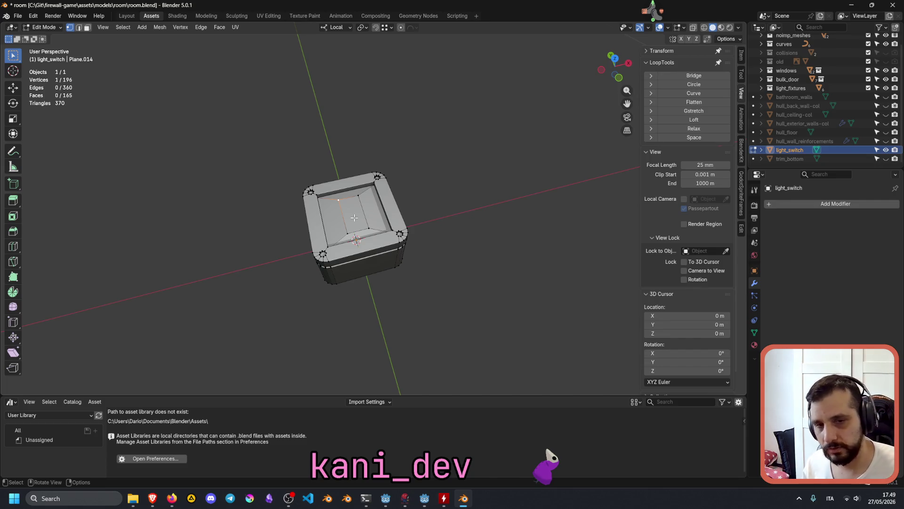
# Select the inner top face and scale it along X by about 1.96
pyautogui.keyDown('ctrl'); pyautogui.click(369, 228); pyautogui.keyUp('ctrl')
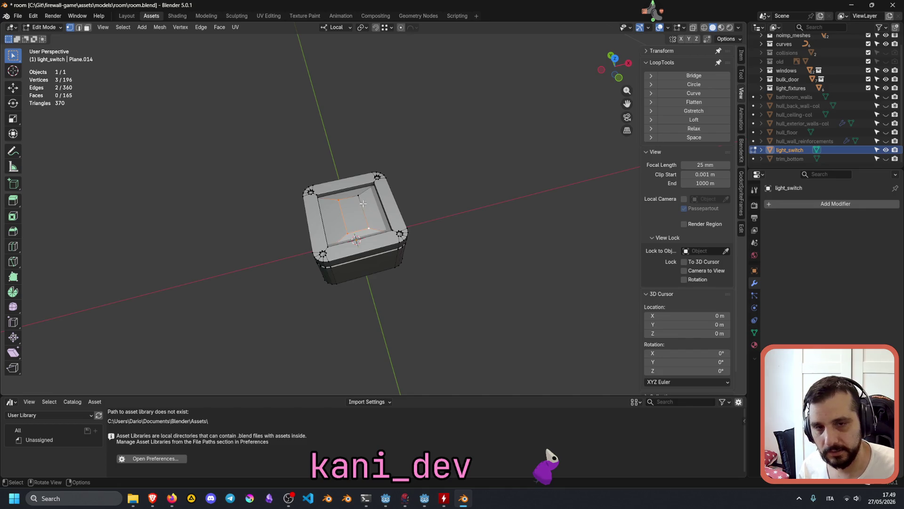
pyautogui.press('3')
pyautogui.click(354, 219)
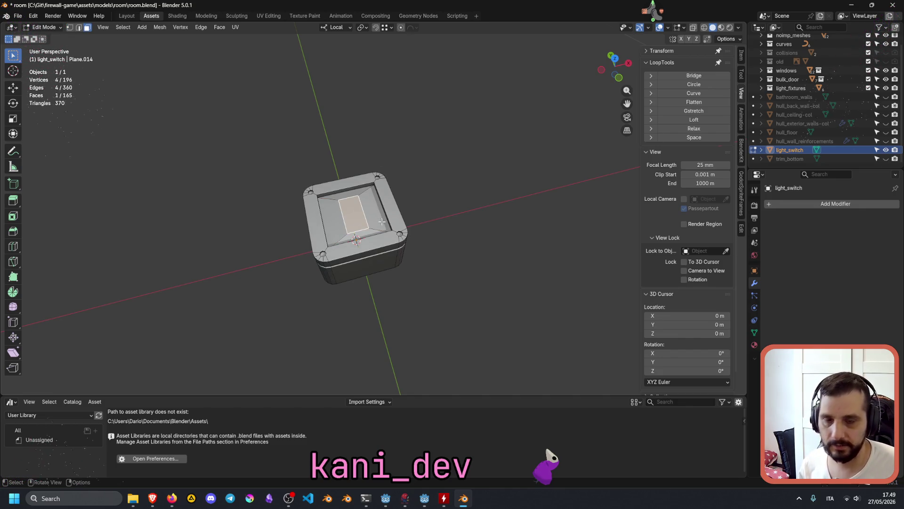
pyautogui.press('s')
pyautogui.press('x')
pyautogui.press('x')
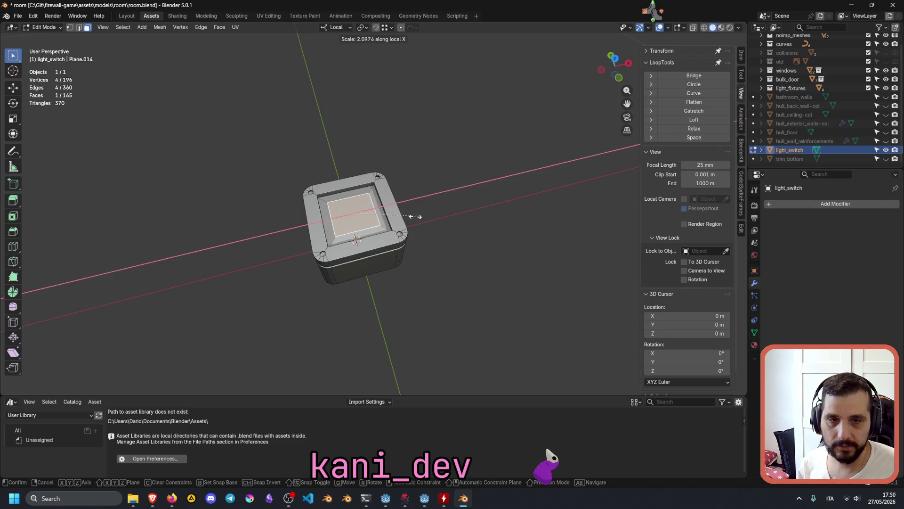
pyautogui.click(411, 218)
pyautogui.moveTo(411, 218); pyautogui.dragTo(370, 228, button='middle')
pyautogui.scroll(2, 372, 231)
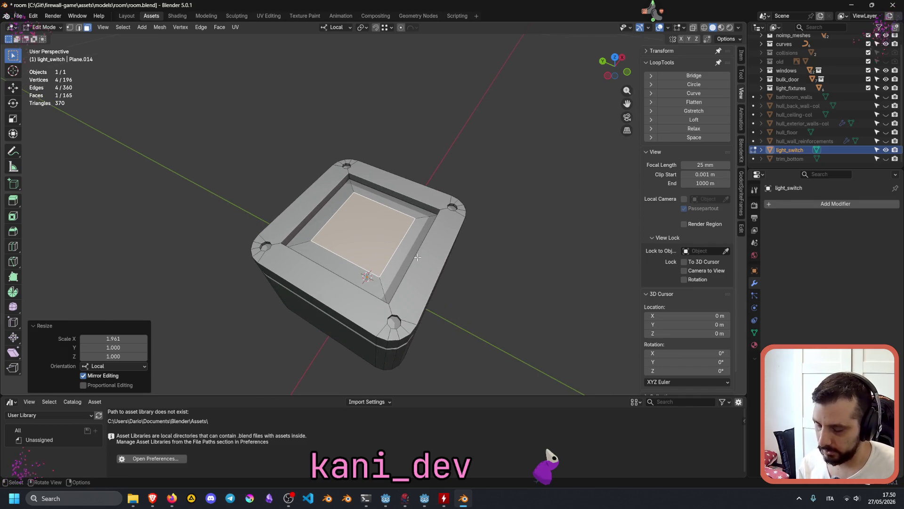
# Inset the face and extrude it up about 0.006 m into a platform
pyautogui.press('i')
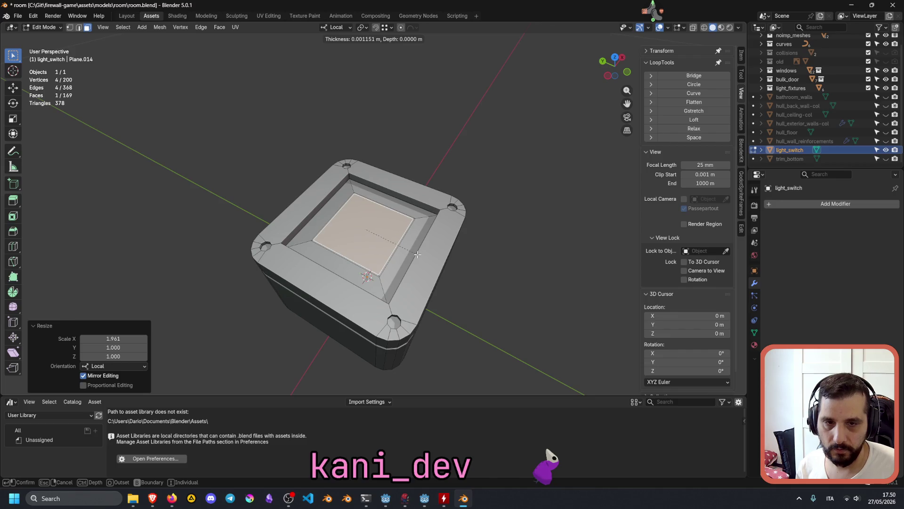
pyautogui.click(417, 254)
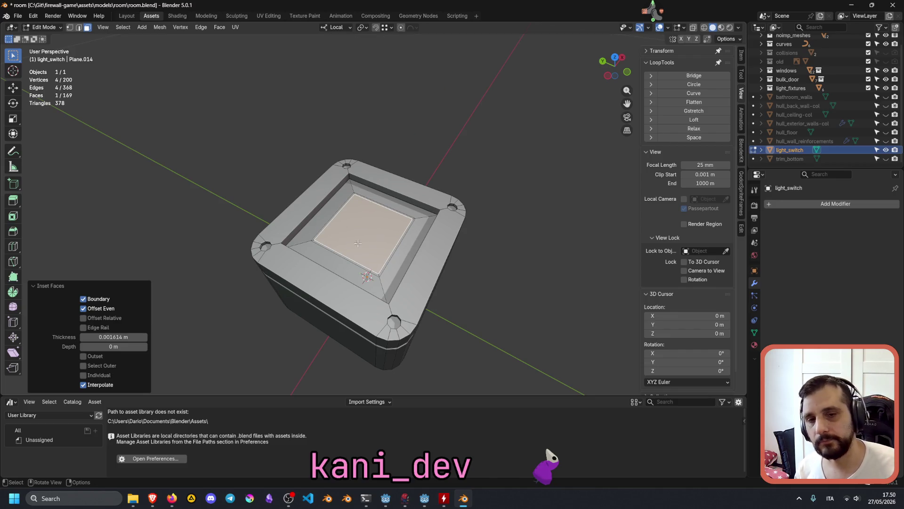
pyautogui.press('e')
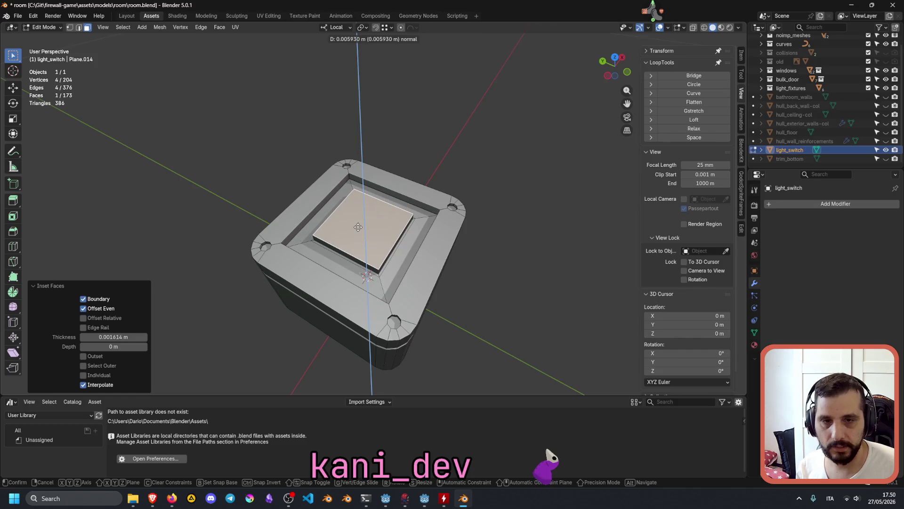
pyautogui.click(358, 227)
pyautogui.moveTo(358, 227); pyautogui.dragTo(385, 200, button='middle')
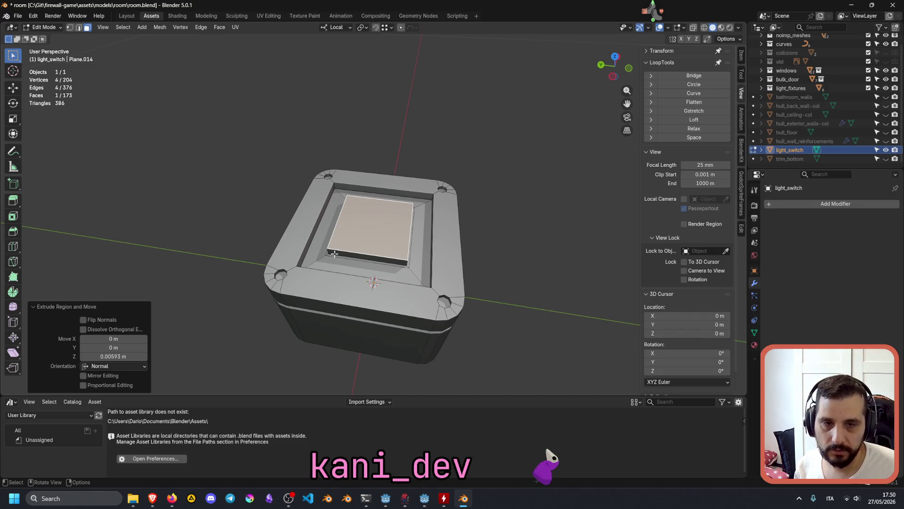
# Select the edge loop around the raised platform in edge mode
pyautogui.keyDown('alt'); pyautogui.click(333, 253); pyautogui.keyUp('alt')
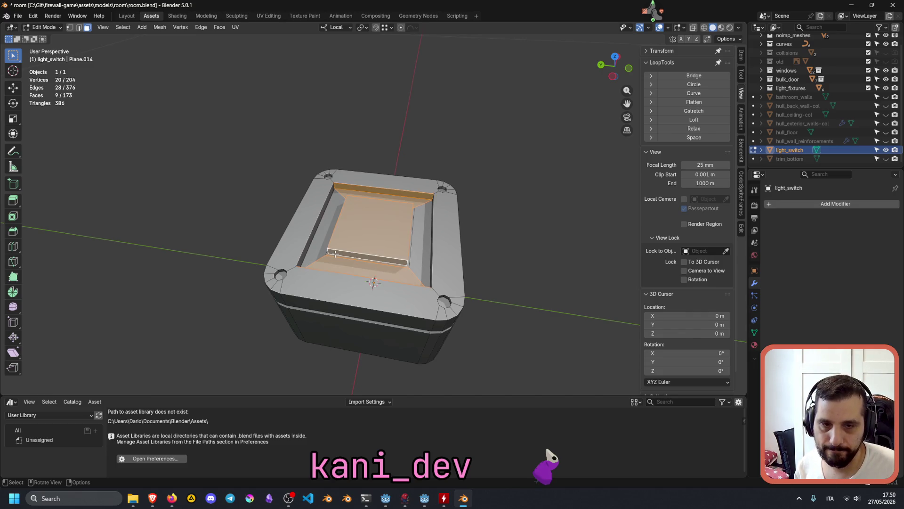
pyautogui.press('2')
pyautogui.keyDown('alt'); pyautogui.click(334, 254); pyautogui.keyUp('alt')
# Turn on X-ray and orbit to inspect the hidden edges around the platform
pyautogui.moveTo(351, 256); pyautogui.dragTo(405, 254, button='middle')
pyautogui.click(694, 29)
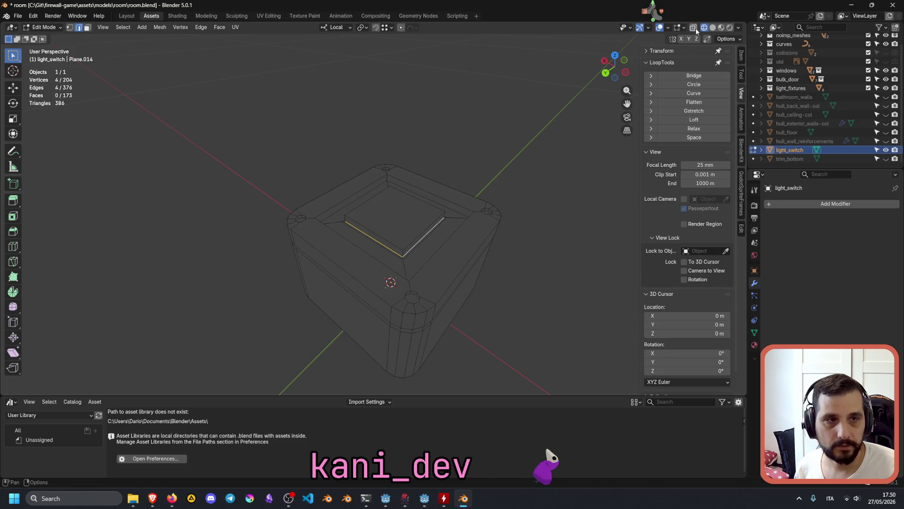
pyautogui.moveTo(525, 201)
pyautogui.mouseDown(button='middle')
pyautogui.moveTo(383, 192)
pyautogui.moveTo(376, 208)
pyautogui.moveTo(423, 208)
pyautogui.mouseUp(button='middle')
pyautogui.moveTo(345, 235)
pyautogui.mouseDown(button='middle')
pyautogui.moveTo(365, 224)
pyautogui.moveTo(333, 250)
pyautogui.moveTo(337, 234)
pyautogui.mouseUp(button='middle')
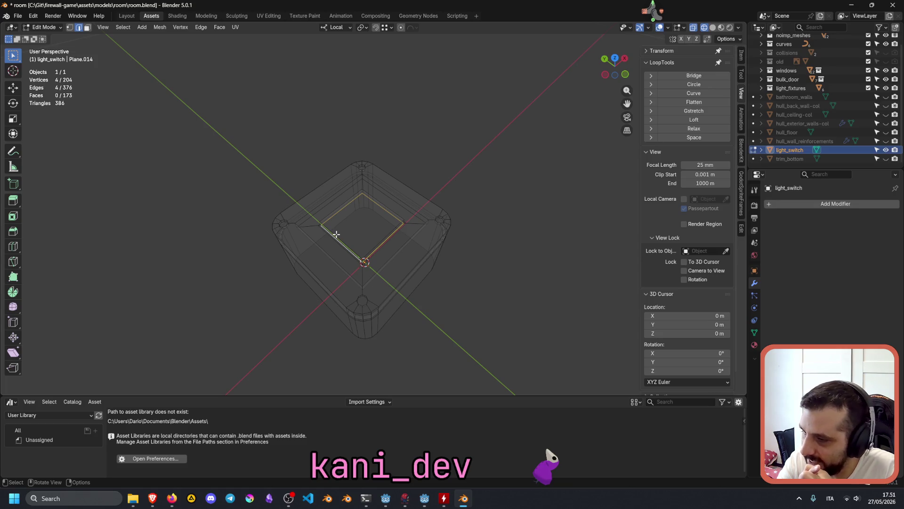
# Move the platform's edge loop about 0.0025 m down along local Z
pyautogui.moveTo(354, 222)
pyautogui.mouseDown(button='middle')
pyautogui.moveTo(364, 236)
pyautogui.moveTo(396, 223)
pyautogui.moveTo(380, 198)
pyautogui.mouseUp(button='middle')
pyautogui.moveTo(391, 228); pyautogui.dragTo(375, 230, button='middle')
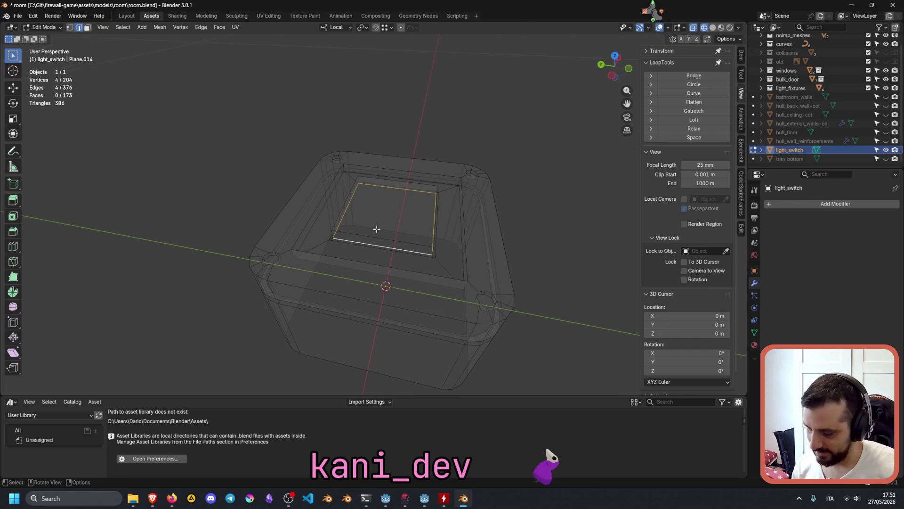
pyautogui.press('g')
pyautogui.press('z')
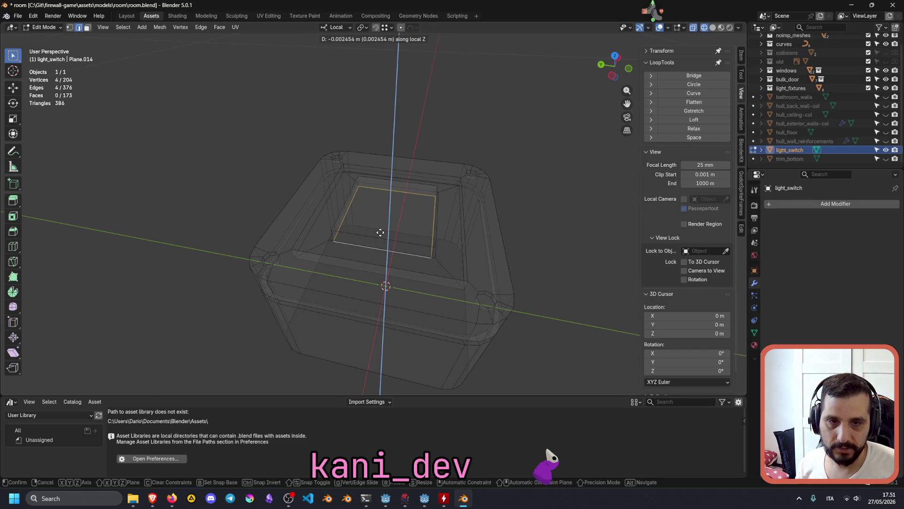
pyautogui.click(380, 232)
pyautogui.moveTo(359, 234)
pyautogui.mouseDown(button='middle')
pyautogui.moveTo(355, 219)
pyautogui.moveTo(407, 226)
pyautogui.mouseUp(button='middle')
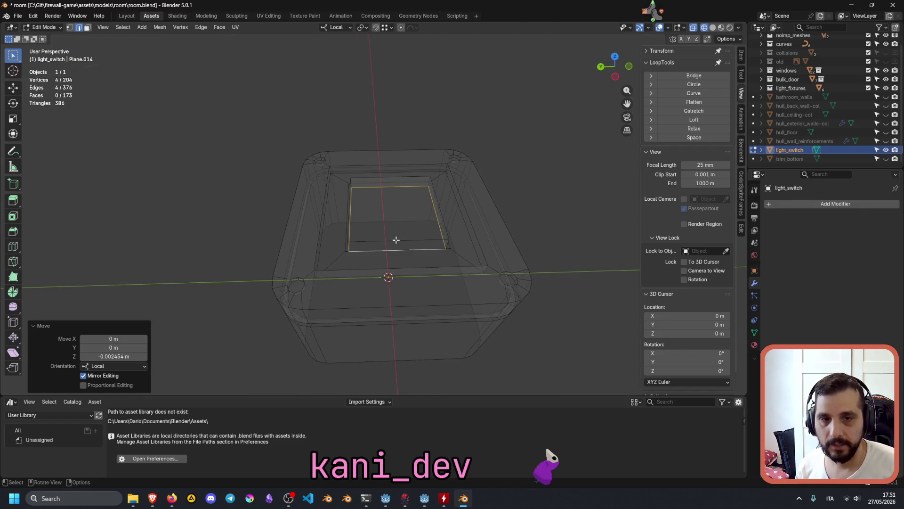
# Check the platform edges, then select the platform's top face in face mode
pyautogui.click(396, 241)
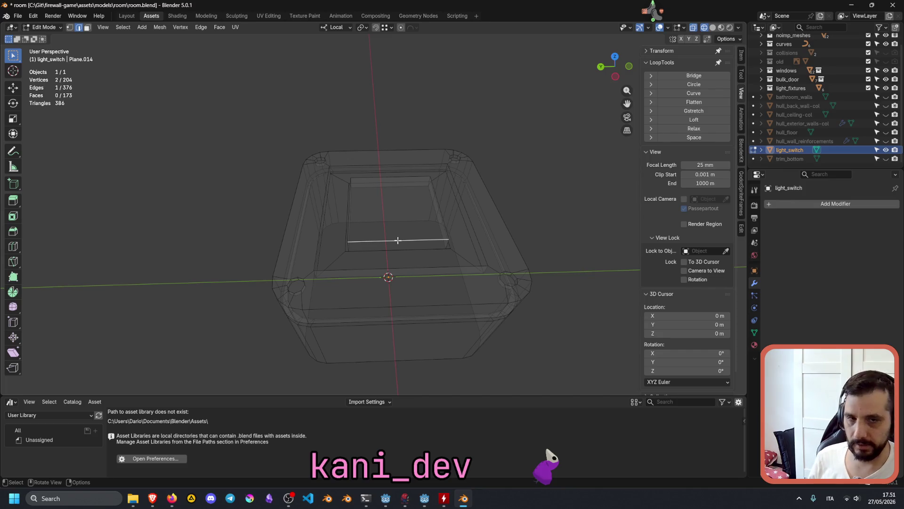
pyautogui.keyDown('shift'); pyautogui.click(396, 180); pyautogui.keyUp('shift')
pyautogui.click(396, 179)
pyautogui.click(347, 233)
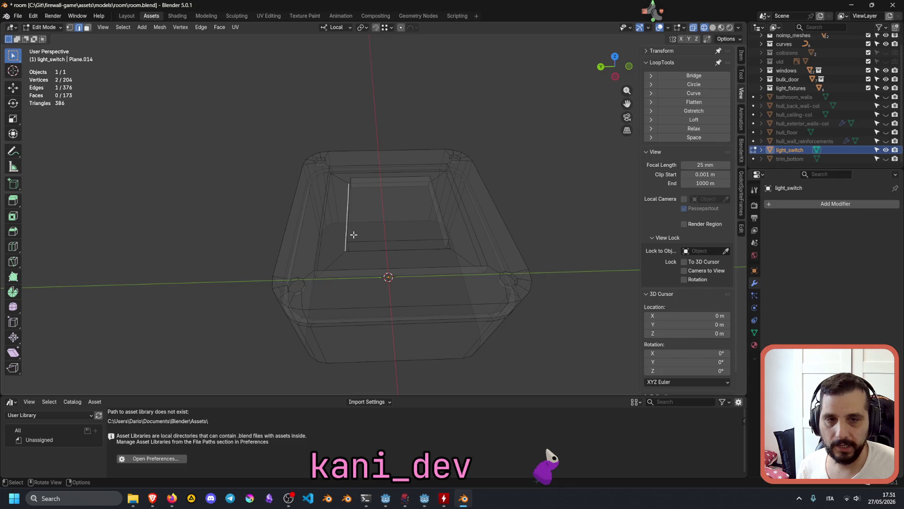
pyautogui.moveTo(361, 242)
pyautogui.mouseDown(button='middle')
pyautogui.moveTo(410, 238)
pyautogui.moveTo(367, 238)
pyautogui.mouseUp(button='middle')
pyautogui.click(375, 233)
pyautogui.press('3')
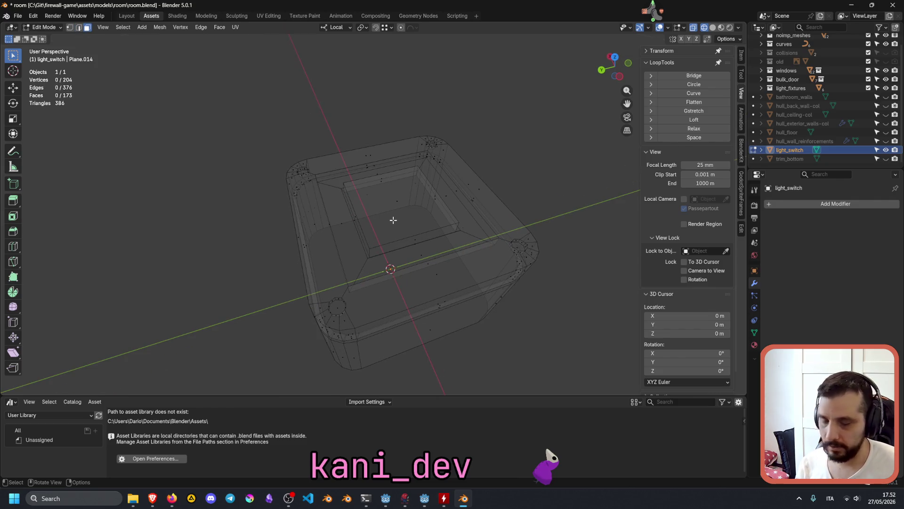
pyautogui.click(436, 218)
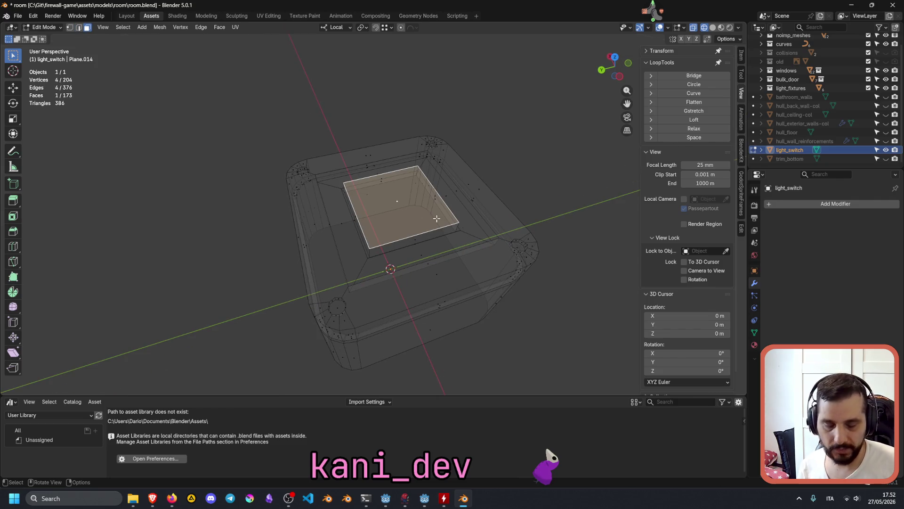
# Duplicate the platform faces in place and raise the copy 0.1 m along Z
pyautogui.press('ctrl+KP_Add')
pyautogui.moveTo(437, 219)
pyautogui.mouseDown(button='middle')
pyautogui.moveTo(516, 204)
pyautogui.moveTo(469, 199)
pyautogui.moveTo(410, 212)
pyautogui.mouseUp(button='middle')
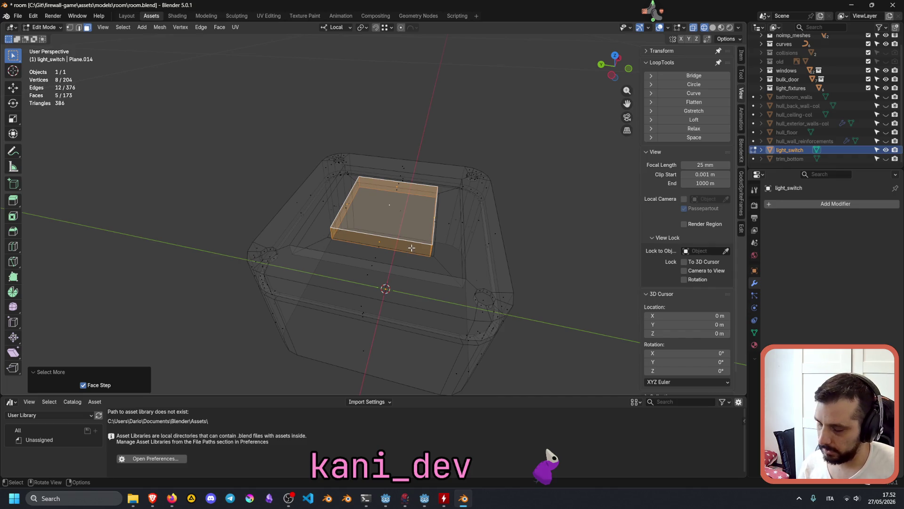
pyautogui.hotkey('shift', 'd')
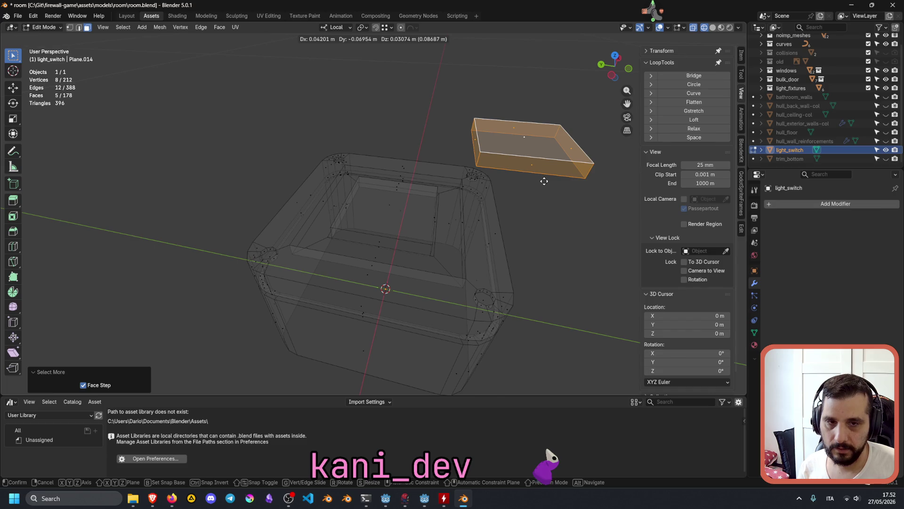
pyautogui.rightClick(544, 181)
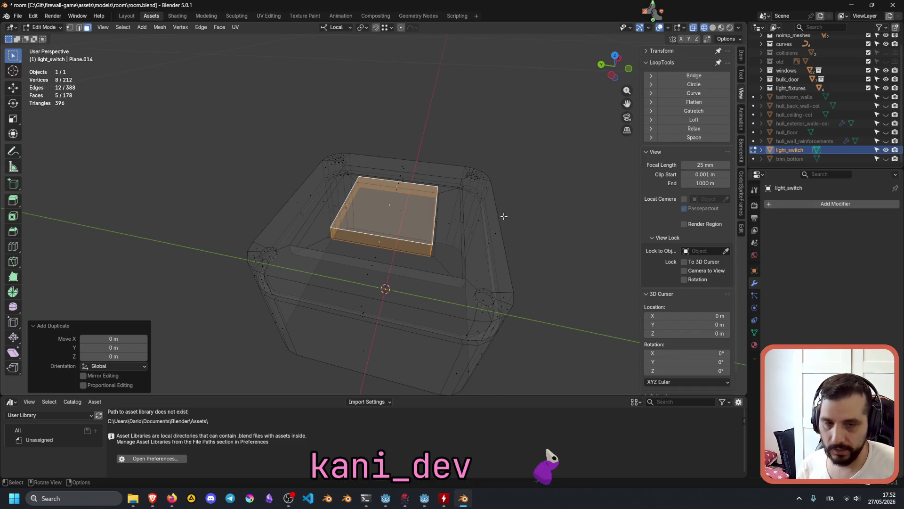
pyautogui.press('g')
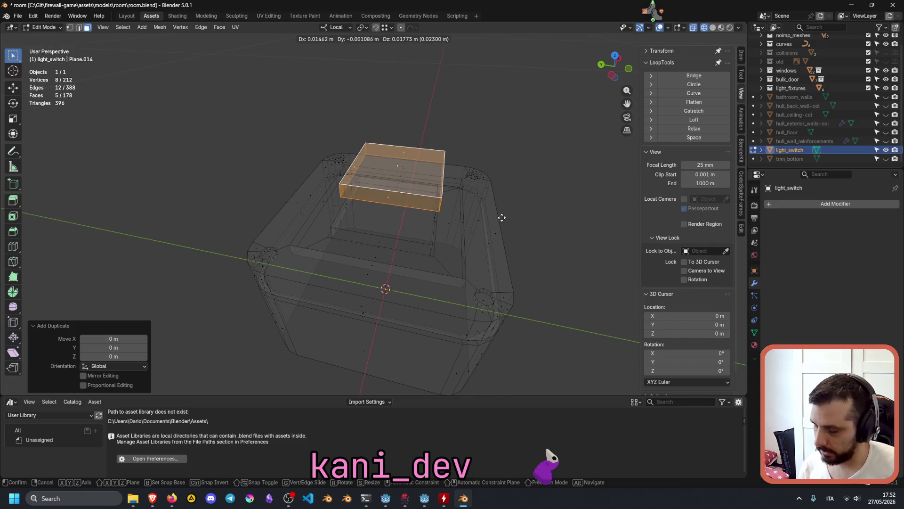
pyautogui.press('z')
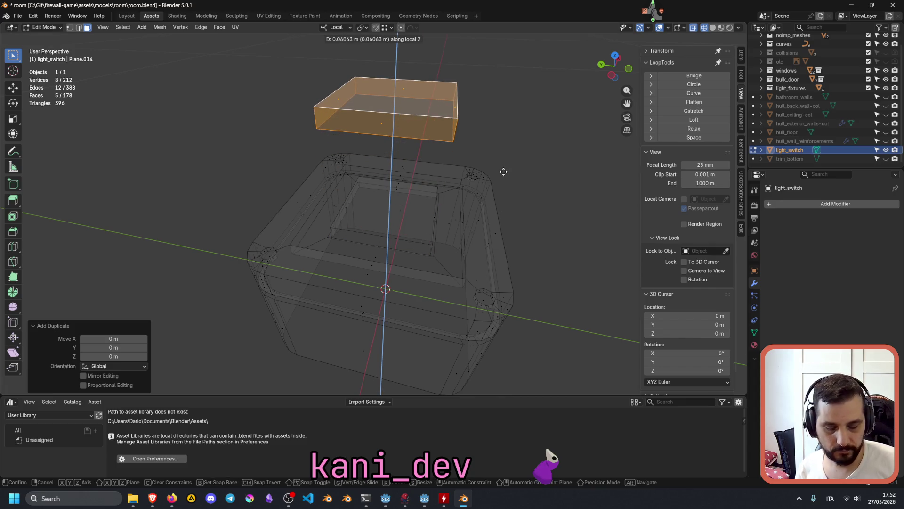
pyautogui.write('.1')
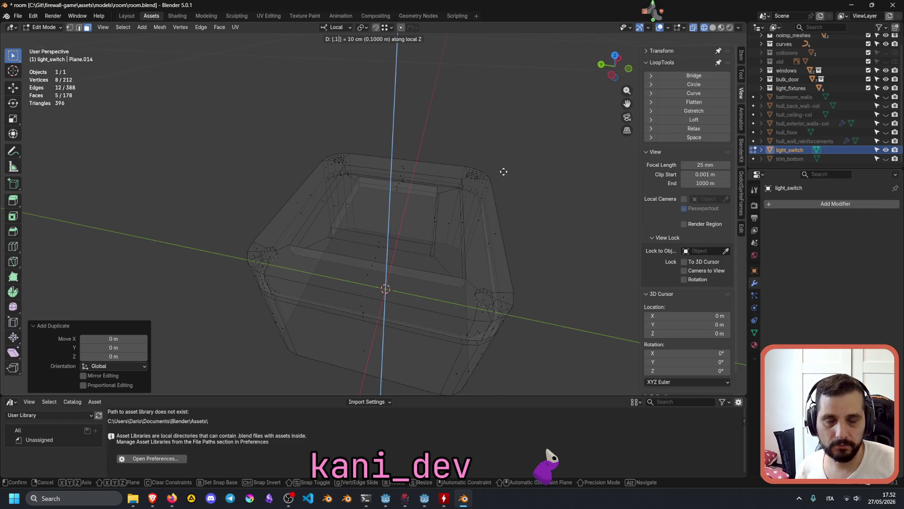
pyautogui.press('Return')
# Delete the recess floor and surrounding faces to open a hole in the box
pyautogui.scroll(-4, 406, 91)
pyautogui.scroll(2, 386, 147)
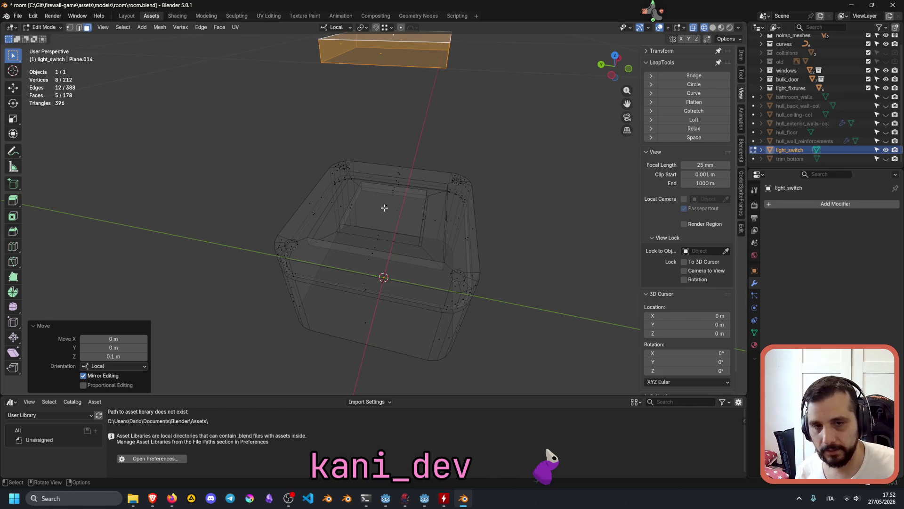
pyautogui.click(385, 208)
pyautogui.press('ctrl+KP_Add')
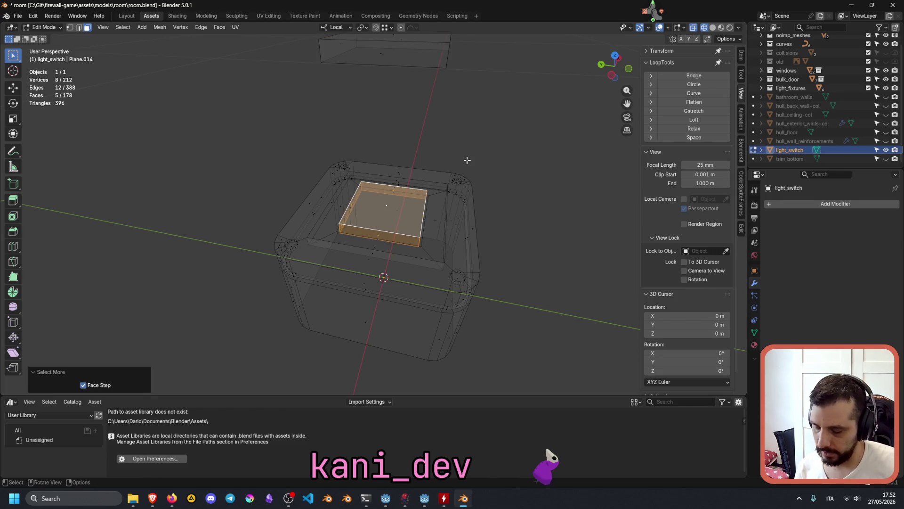
pyautogui.press('x')
pyautogui.click(467, 160)
pyautogui.moveTo(373, 207)
pyautogui.mouseDown(button='middle')
pyautogui.moveTo(422, 208)
pyautogui.moveTo(365, 230)
pyautogui.moveTo(403, 80)
pyautogui.mouseUp(button='middle')
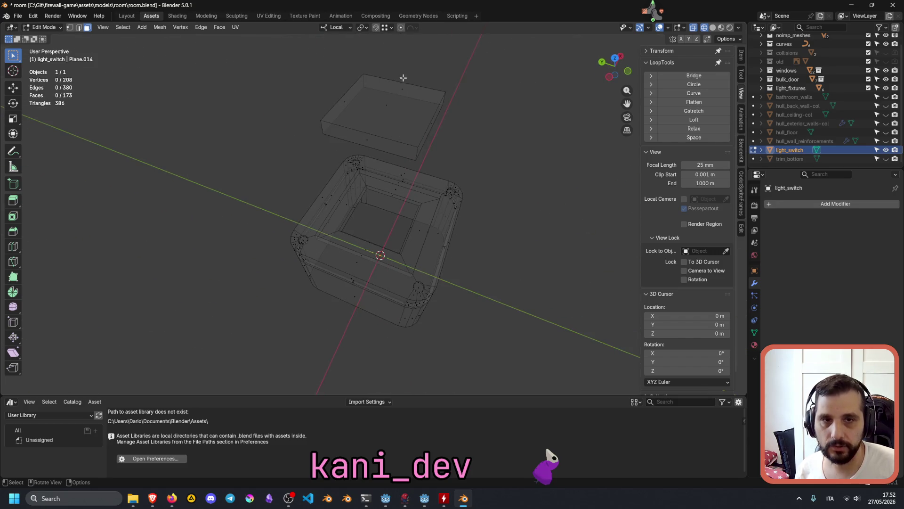
# Select the whole raised plate and separate it into object light_switch.001
pyautogui.click(392, 95)
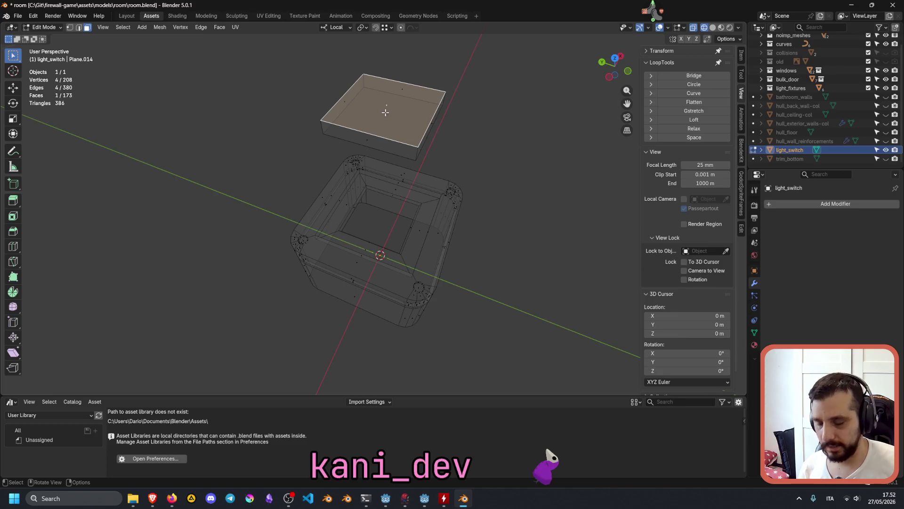
pyautogui.click(476, 124)
pyautogui.click(389, 109)
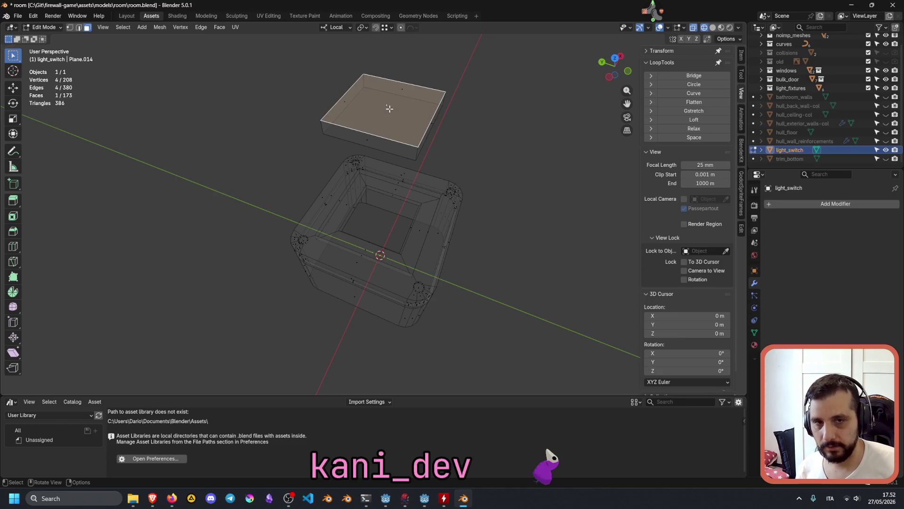
pyautogui.press('l')
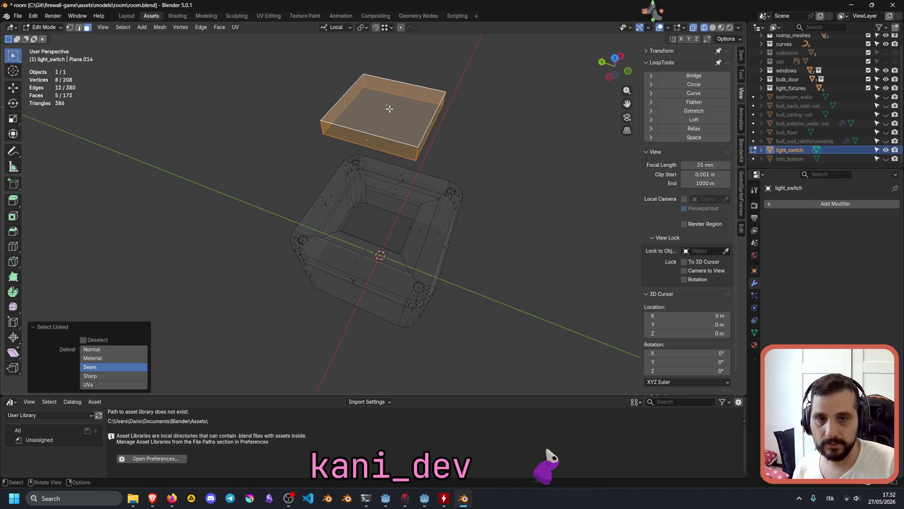
pyautogui.press('p')
pyautogui.click(447, 128)
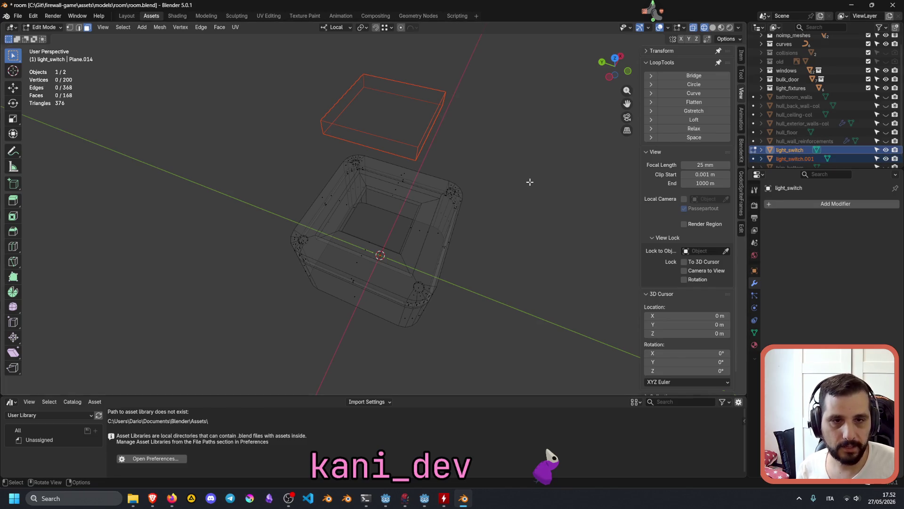
# Back in Object Mode, rename light_switch.001 to light_switch_moving_part in the Outliner
pyautogui.press('Tab')
pyautogui.click(795, 159)
pyautogui.doubleClick(793, 159)
pyautogui.click(802, 158)
pyautogui.press('BackSpace')
pyautogui.press('BackSpace')
pyautogui.press('BackSpace')
pyautogui.write('_moving_part')
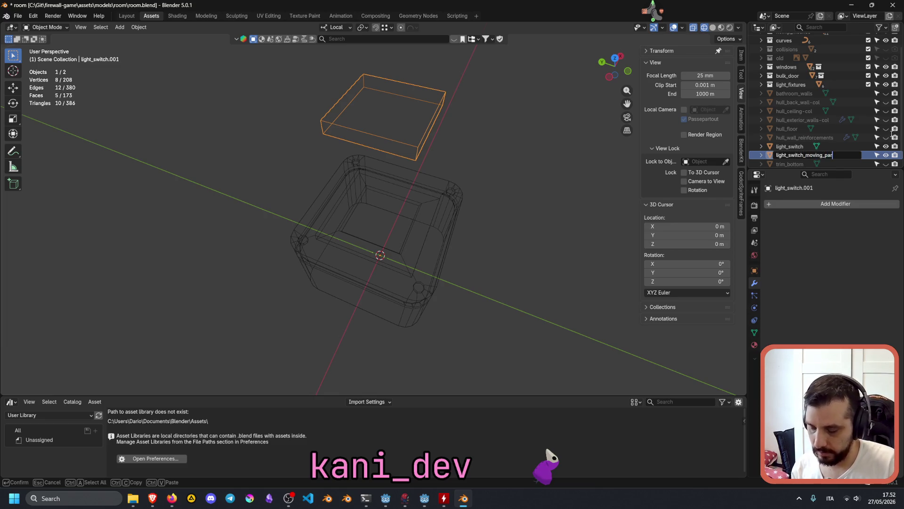
pyautogui.press('Return')
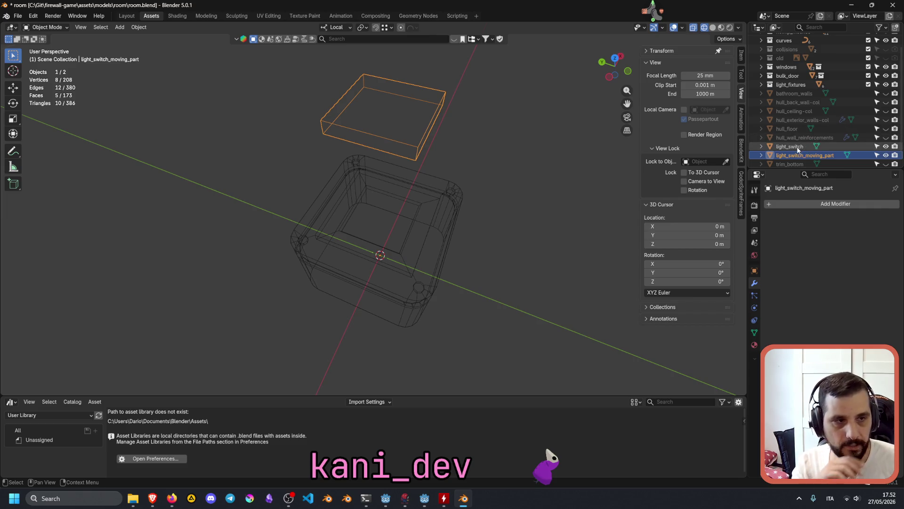
# Rename light_switch to light_switch_box
pyautogui.click(798, 149)
pyautogui.doubleClick(800, 147)
pyautogui.write('_bo')
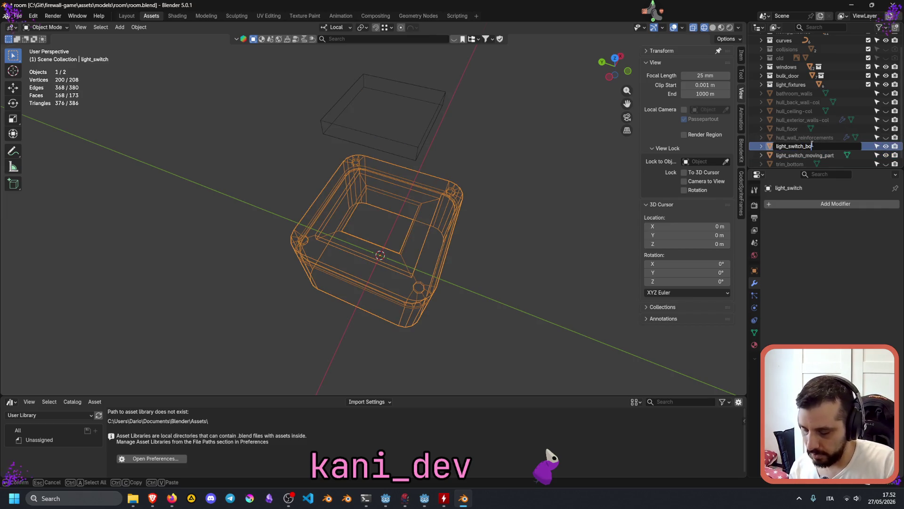
pyautogui.write('x')
pyautogui.press('Return')
# Rename light_switch_moving_part to light_switch_button
pyautogui.click(800, 155)
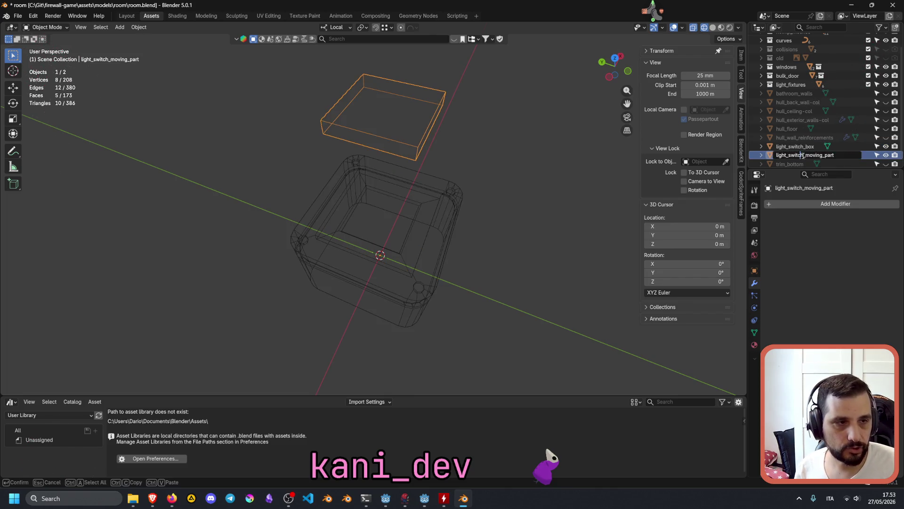
pyautogui.doubleClick(806, 155)
pyautogui.hotkey('ctrl', 'BackSpace')
pyautogui.write('button')
pyautogui.press('Return')
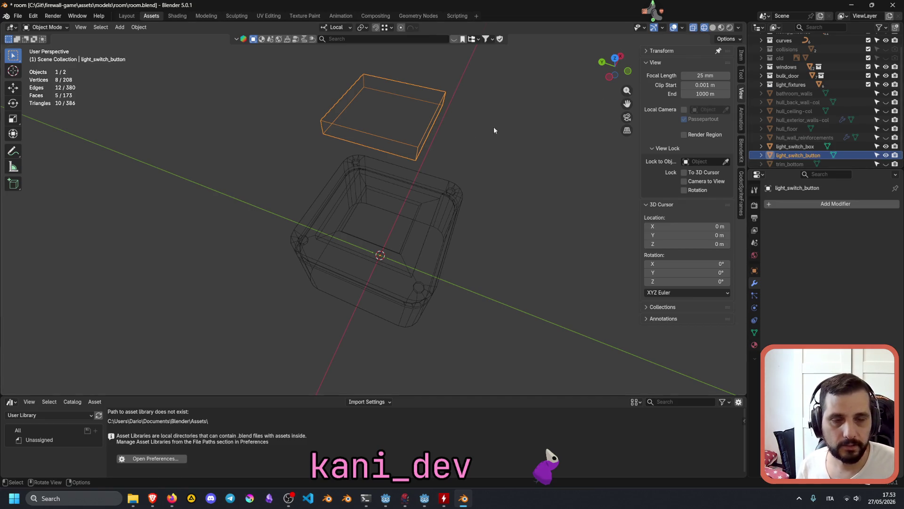
pyautogui.moveTo(428, 175); pyautogui.dragTo(444, 163, button='middle')
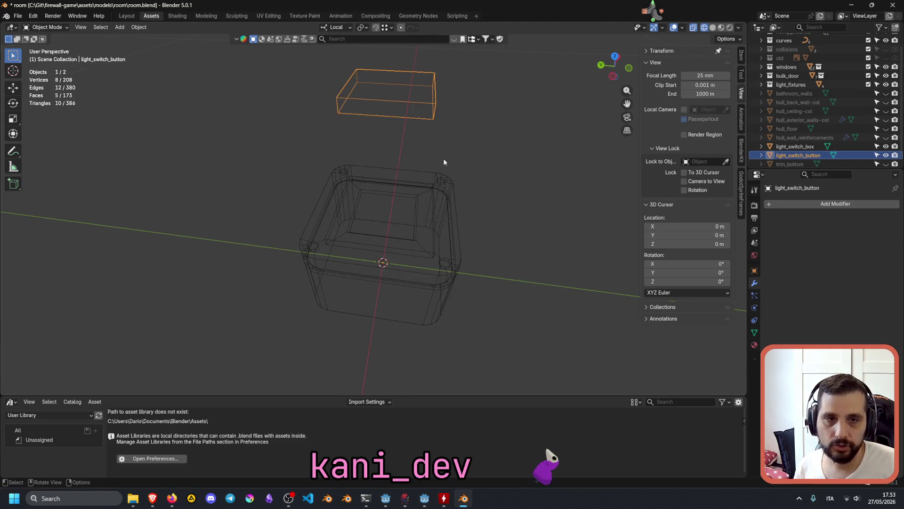
# Snap the 3D cursor to the centre of one edge loop on the button
pyautogui.press('Tab')
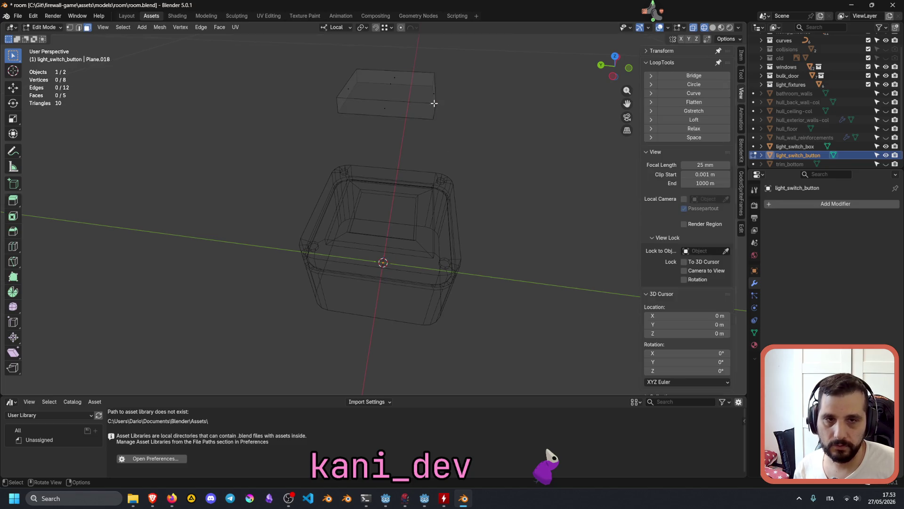
pyautogui.press('a')
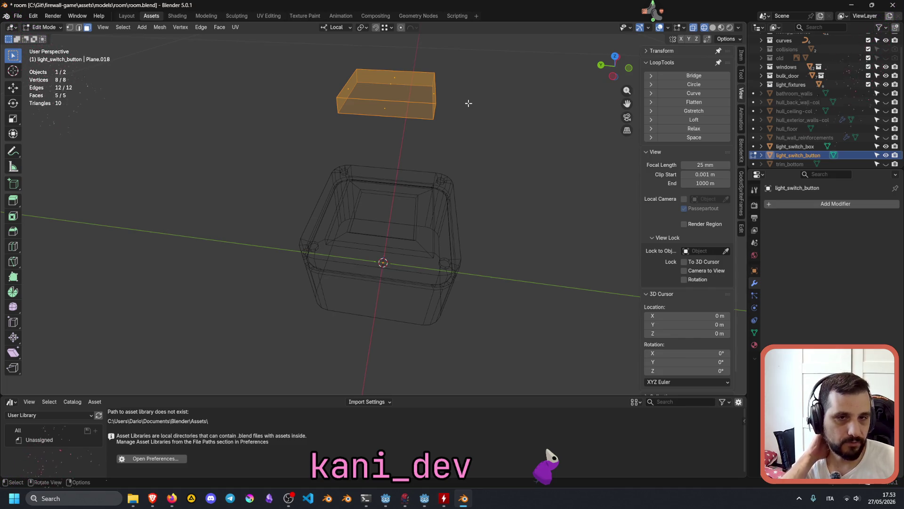
pyautogui.click(437, 121)
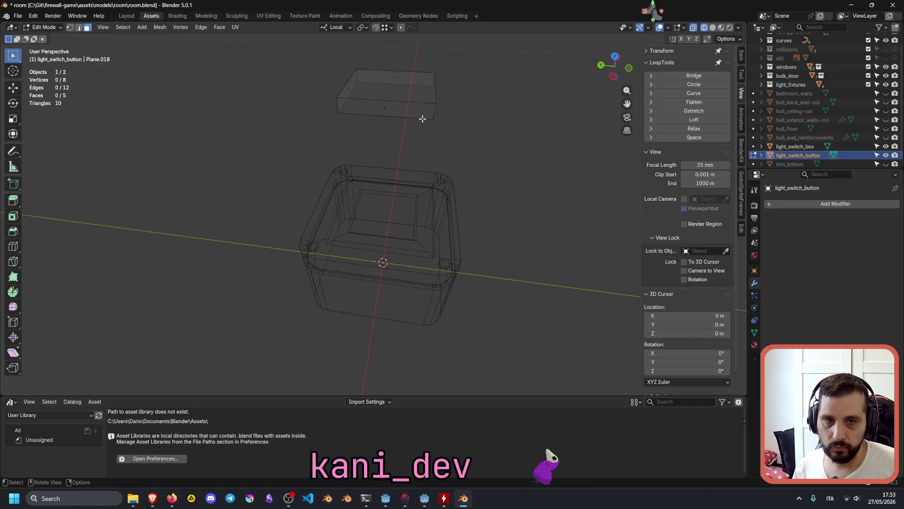
pyautogui.press('Tab')
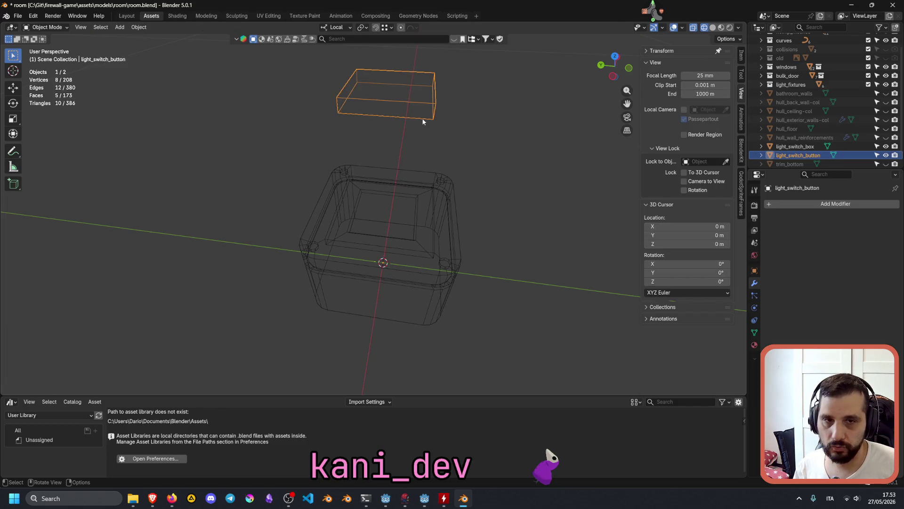
pyautogui.press('Tab')
pyautogui.keyDown('alt'); pyautogui.click(421, 119); pyautogui.keyUp('alt')
pyautogui.hotkey('shift', 's')
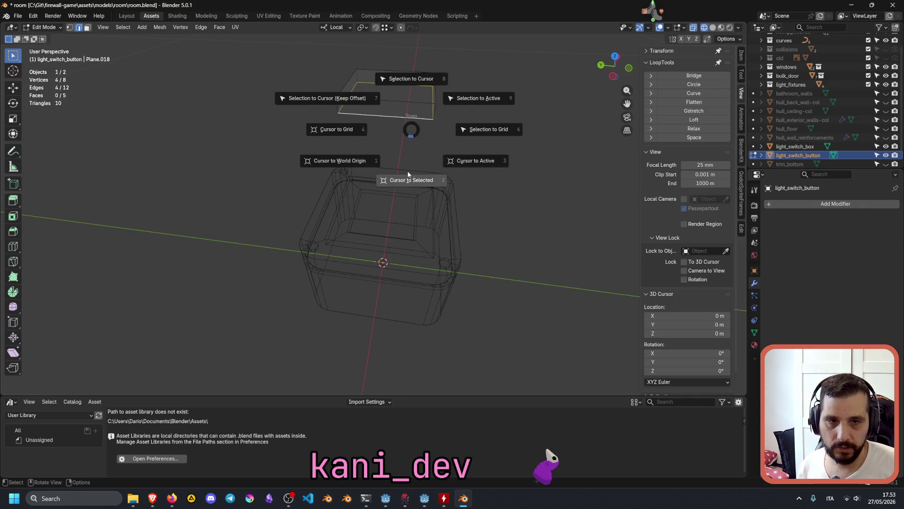
pyautogui.click(409, 180)
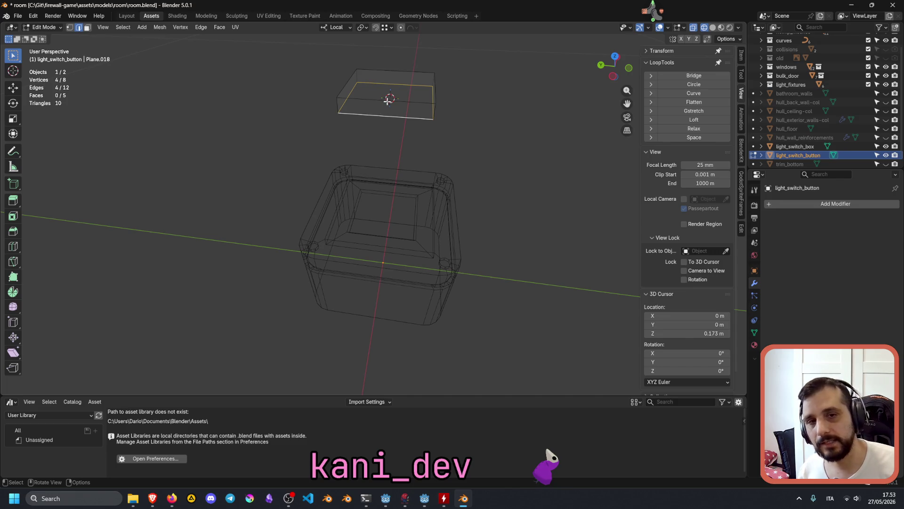
# In Object Mode, set the button's origin to the 3D cursor via 'set origin' search
pyautogui.moveTo(432, 125); pyautogui.dragTo(424, 130, button='middle')
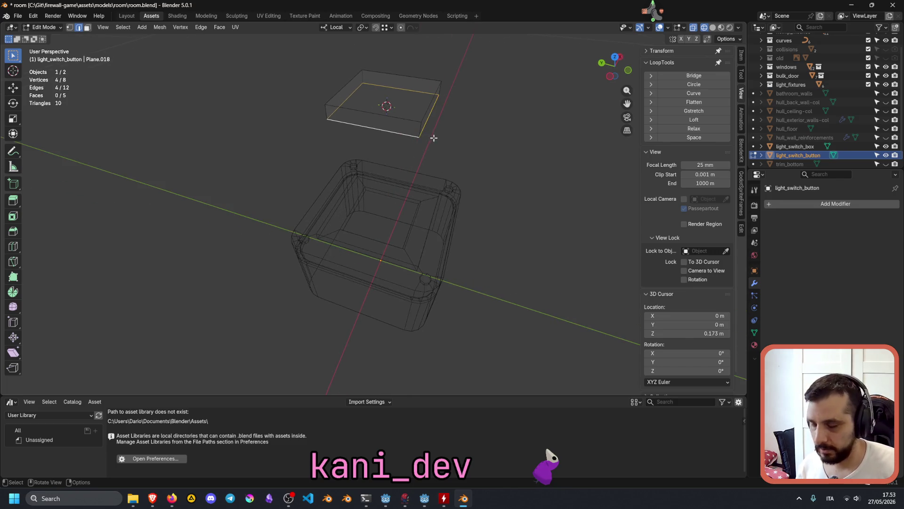
pyautogui.press('Tab')
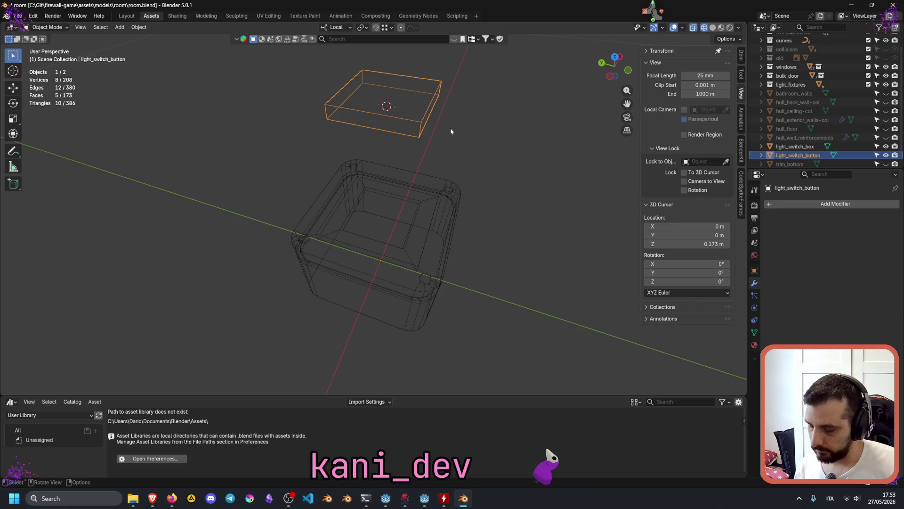
pyautogui.press('F3')
pyautogui.write('set ')
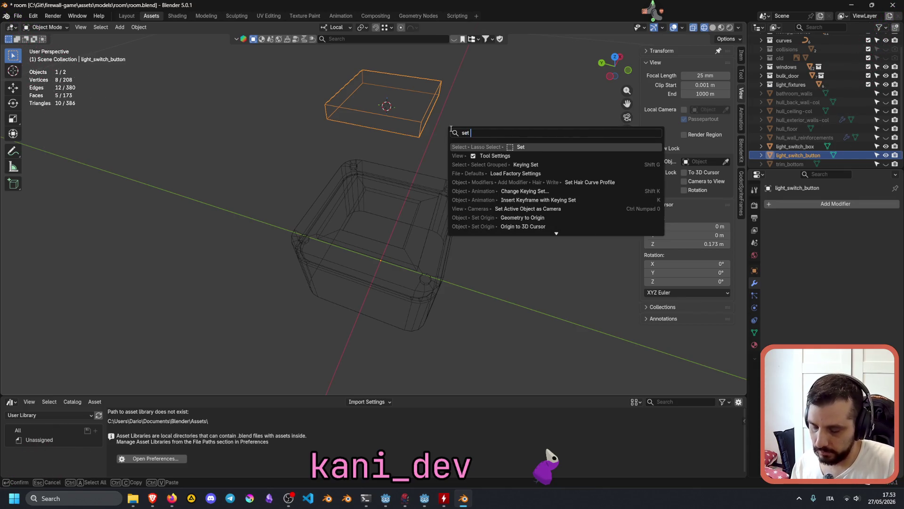
pyautogui.write('or')
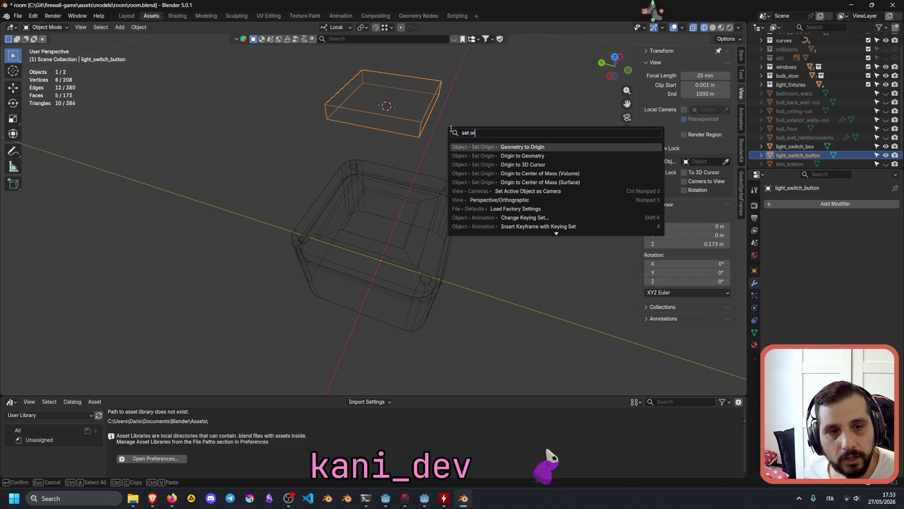
pyautogui.press('Down')
pyautogui.press('Down')
pyautogui.press('Return')
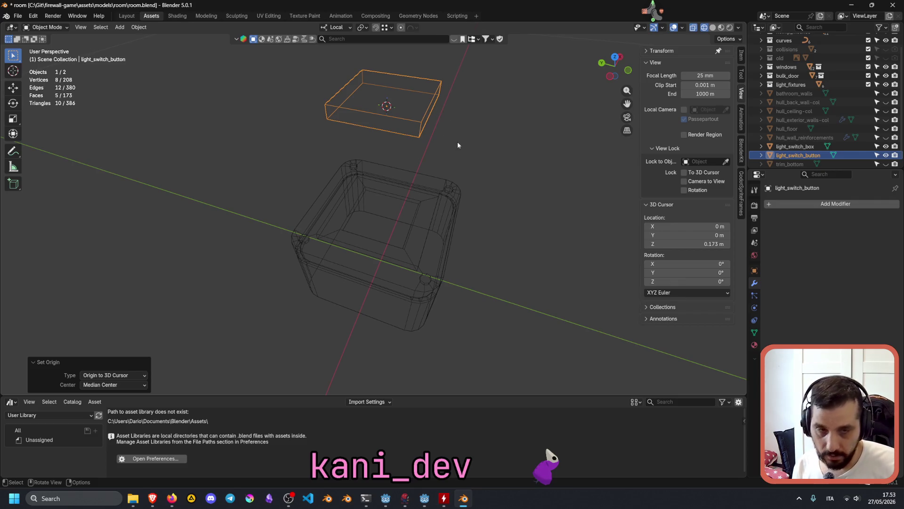
# Move the button -0.1 m along Z into the box opening, then check it from above
pyautogui.press('g')
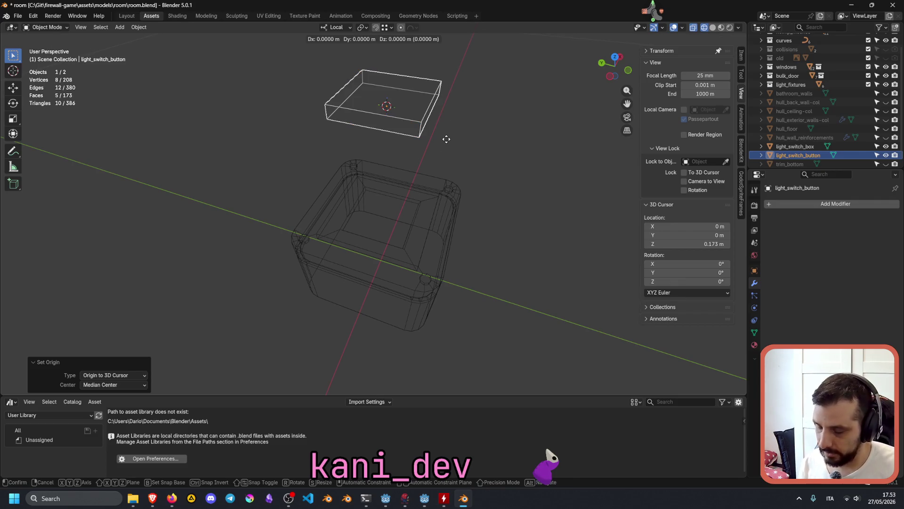
pyautogui.press('z')
pyautogui.write('-0.1')
pyautogui.press('Return')
pyautogui.moveTo(351, 243); pyautogui.dragTo(390, 208, button='middle')
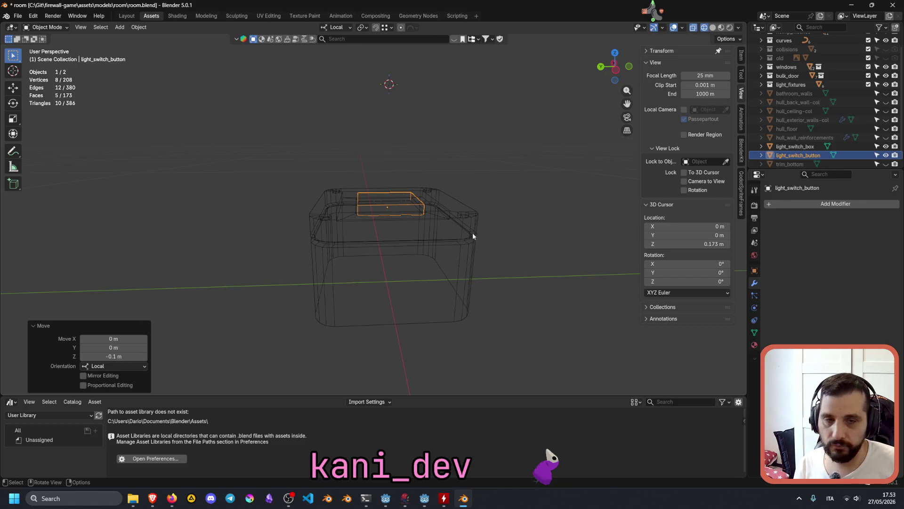
pyautogui.press('r')
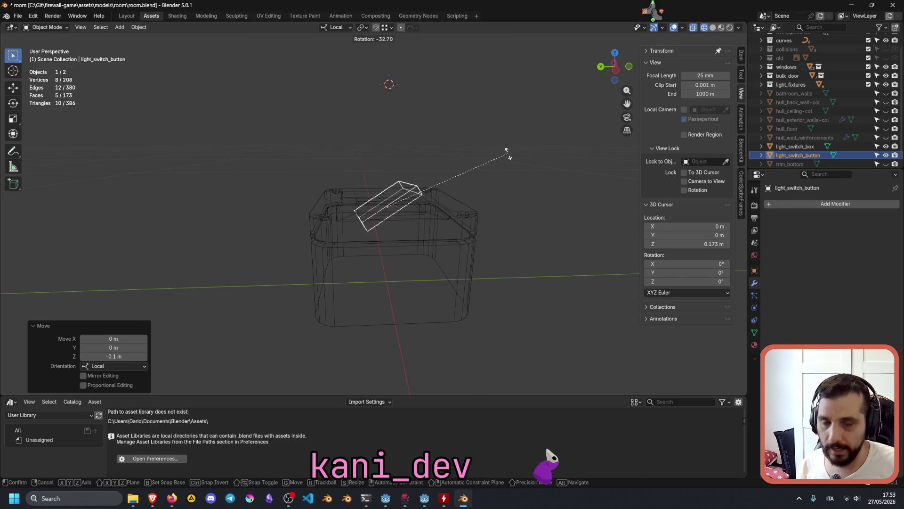
pyautogui.press('x')
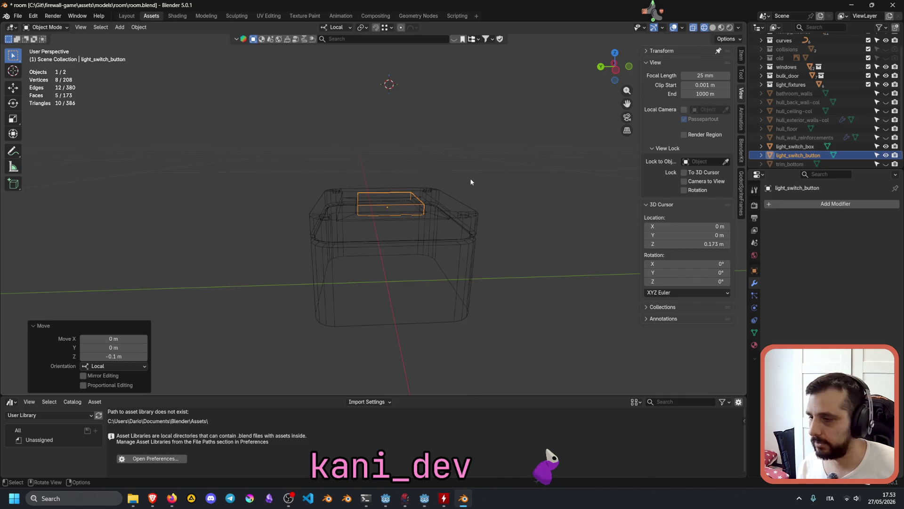
pyautogui.moveTo(471, 182); pyautogui.dragTo(391, 220, button='middle')
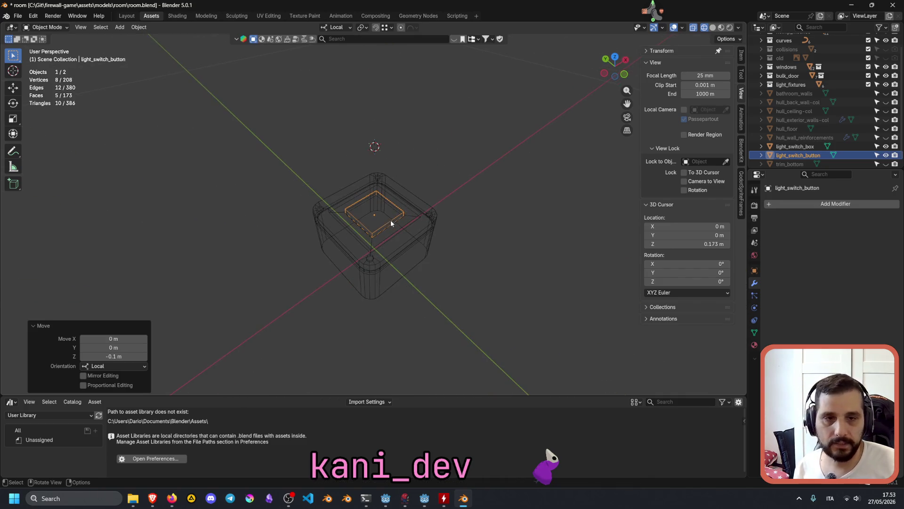
pyautogui.press('Tab')
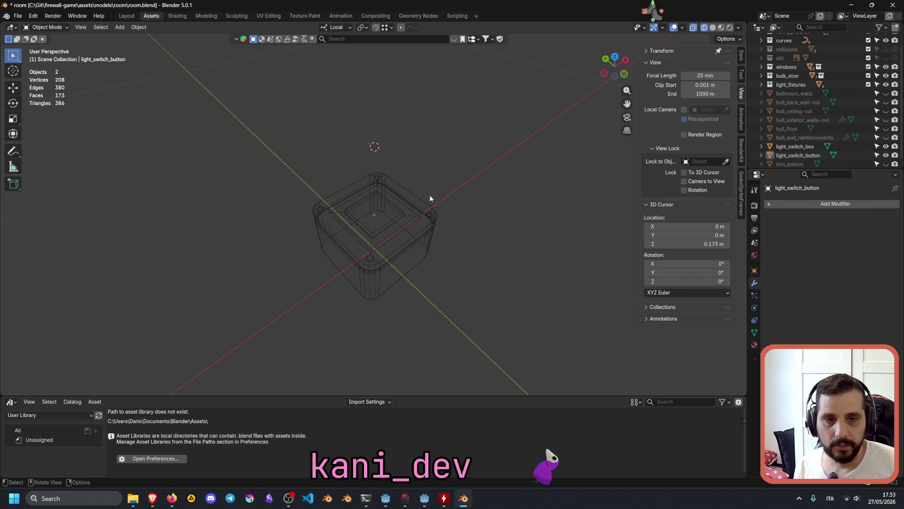
# Select light_switch_button and light_switch_box together and bring up the Ctrl+P parenting options
pyautogui.press('Tab')
pyautogui.click(389, 244)
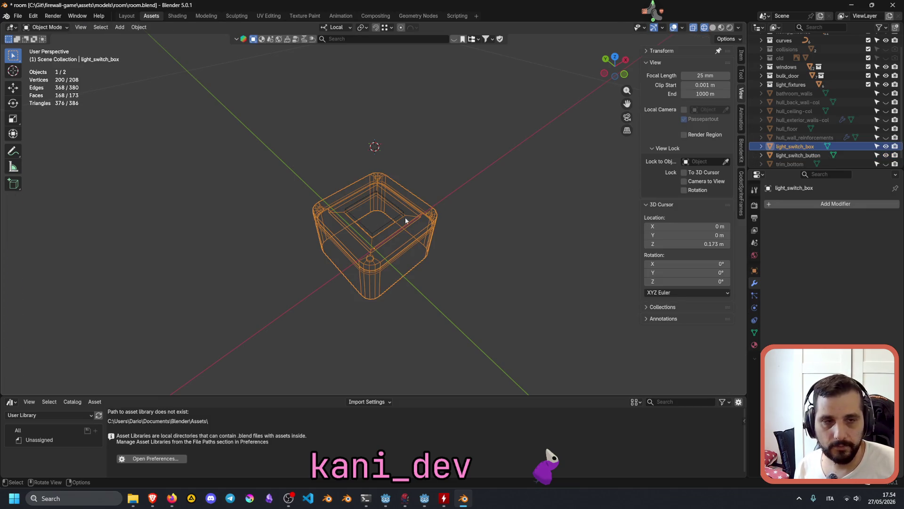
pyautogui.click(802, 154)
pyautogui.keyDown('shift'); pyautogui.click(801, 148); pyautogui.keyUp('shift')
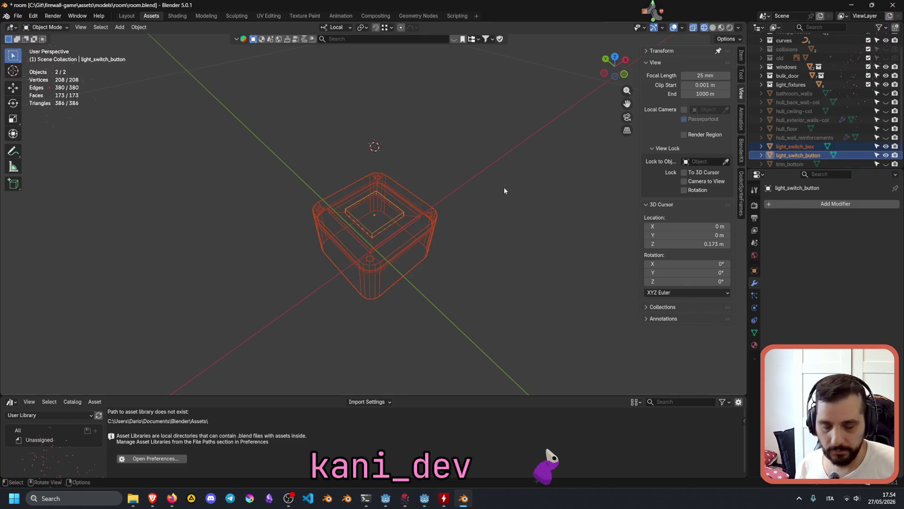
pyautogui.hotkey('ctrl', 'p')
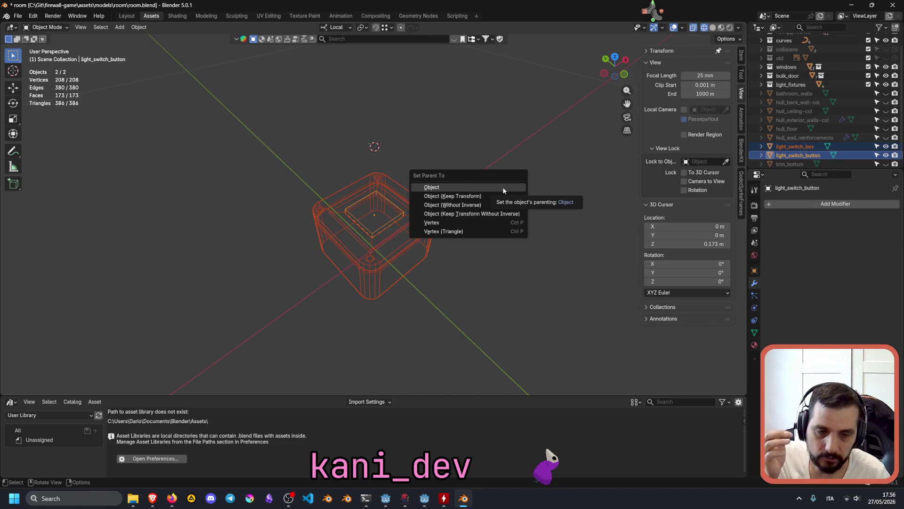
# Switch to the browser and load Google Maps from the bookmarks in a new tab
pyautogui.moveTo(152, 498)
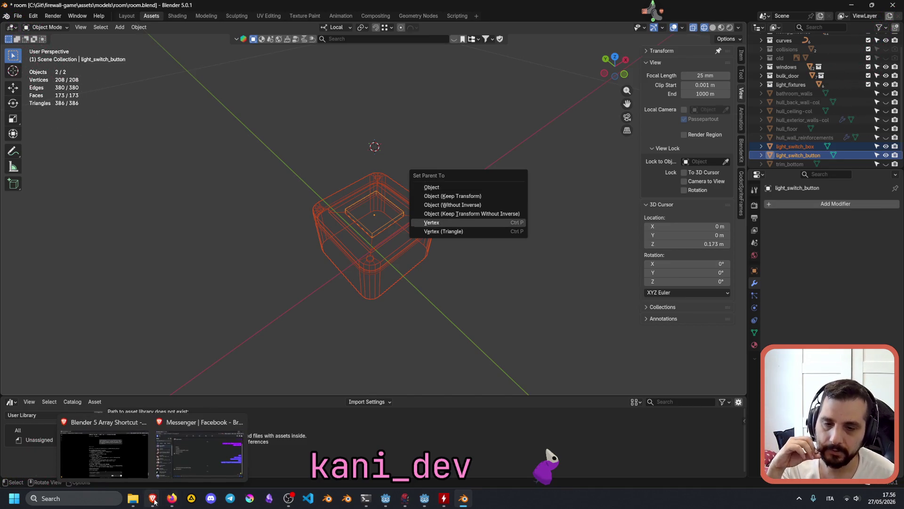
pyautogui.click(122, 472)
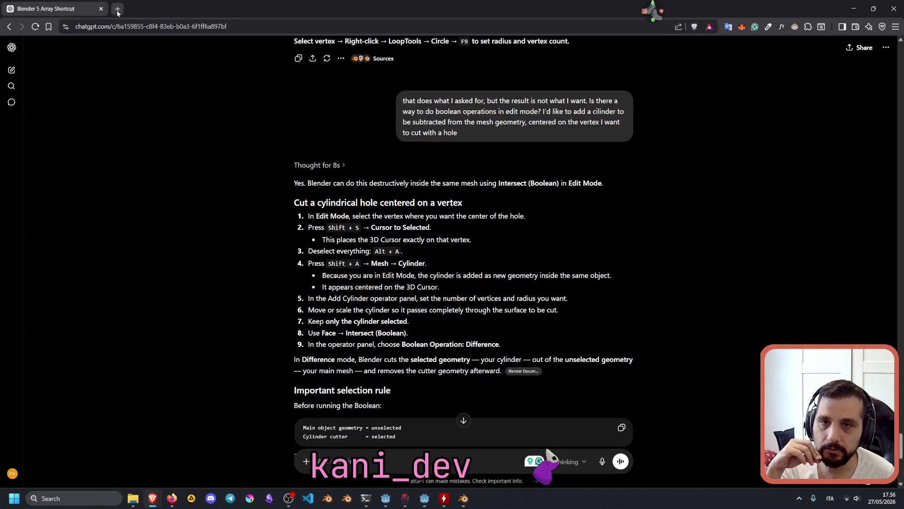
pyautogui.click(117, 9)
pyautogui.hotkey('ctrl', 'shift', 'b')
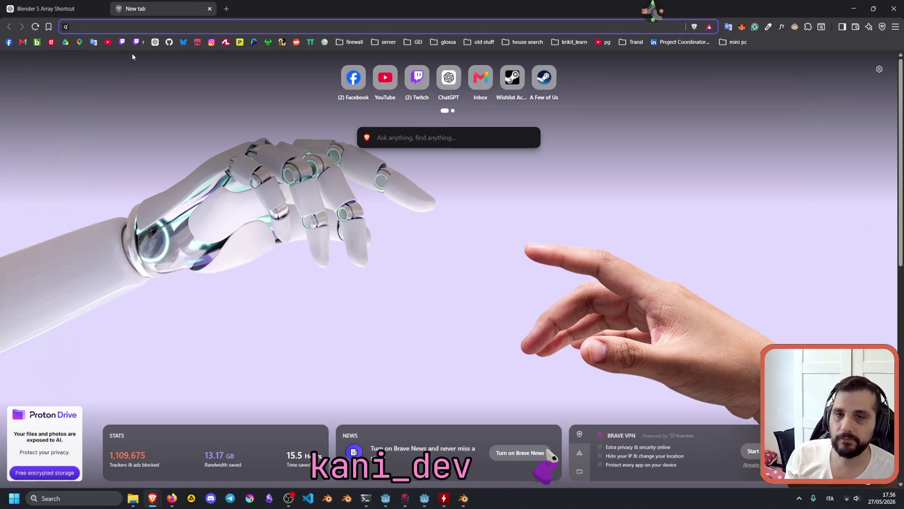
pyautogui.click(79, 42)
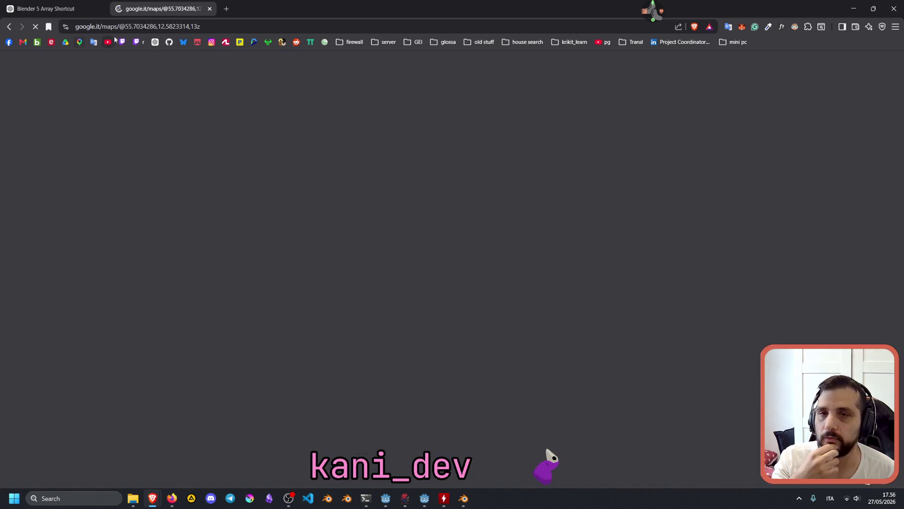
# Pan the map east to northeast India and select Meghalaya
pyautogui.scroll(-3, 459, 286)
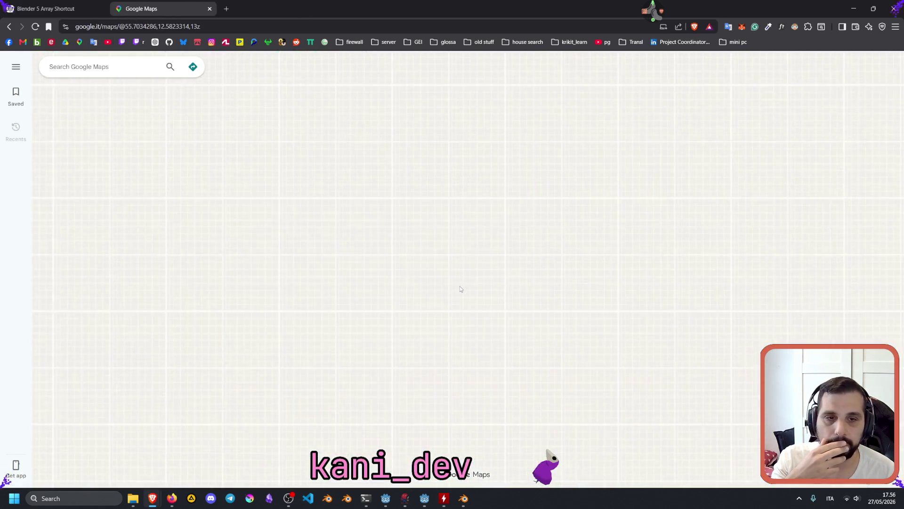
pyautogui.scroll(-10, 552, 328)
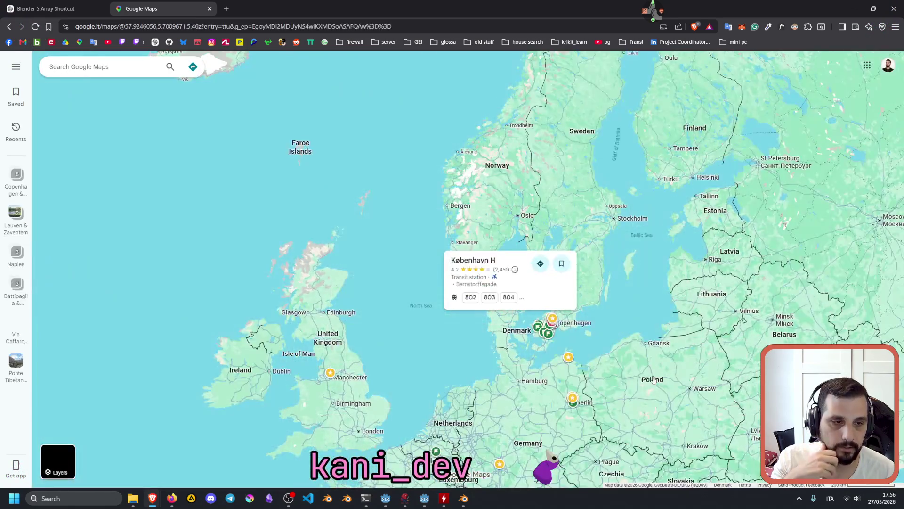
pyautogui.moveTo(654, 380); pyautogui.dragTo(410, 241)
pyautogui.scroll(-2, 409, 242)
pyautogui.moveTo(622, 402)
pyautogui.mouseDown()
pyautogui.moveTo(543, 336)
pyautogui.moveTo(325, 89)
pyautogui.mouseUp()
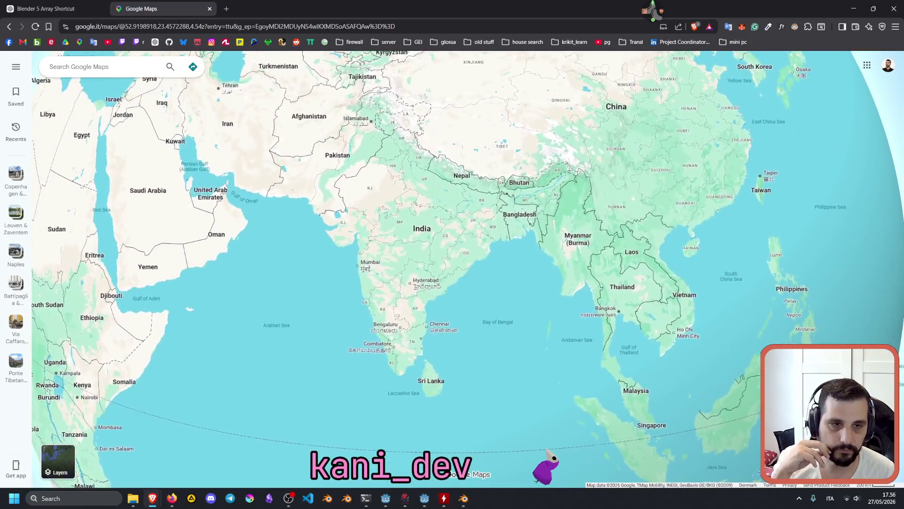
pyautogui.scroll(2, 524, 204)
pyautogui.scroll(5, 524, 204)
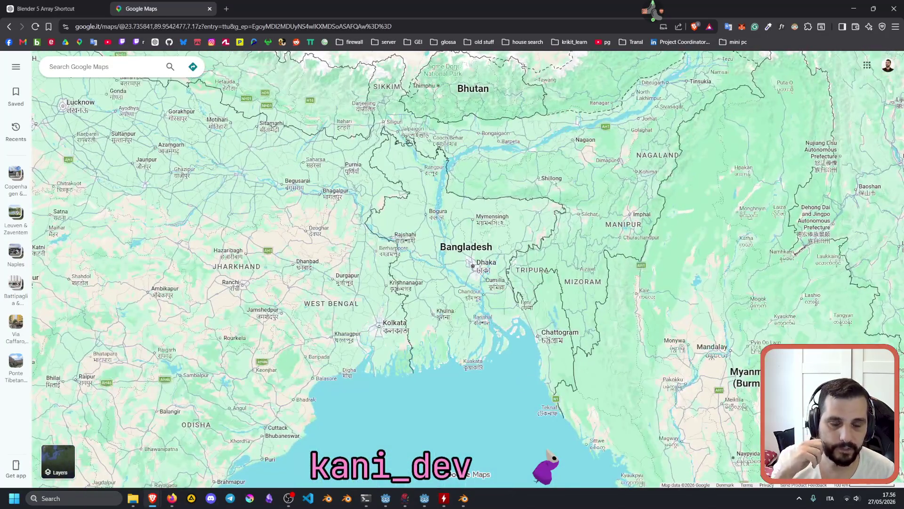
pyautogui.scroll(1, 559, 185)
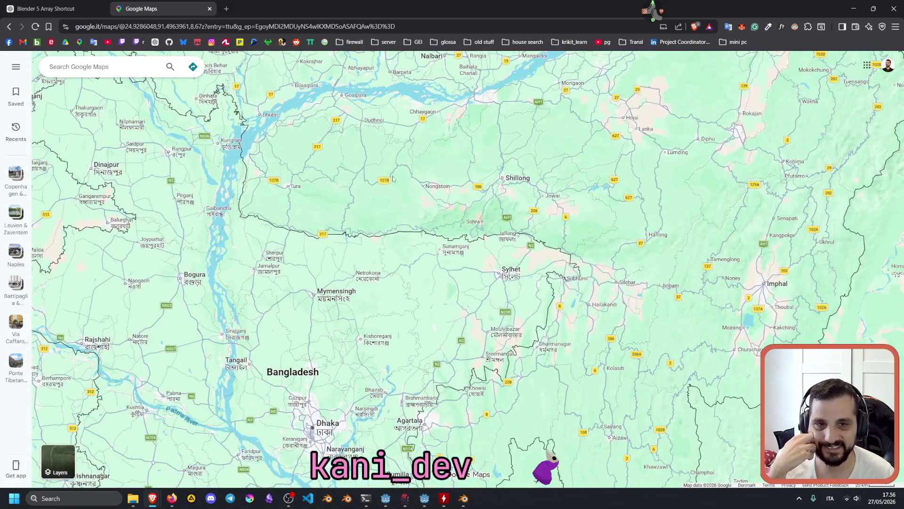
pyautogui.click(408, 176)
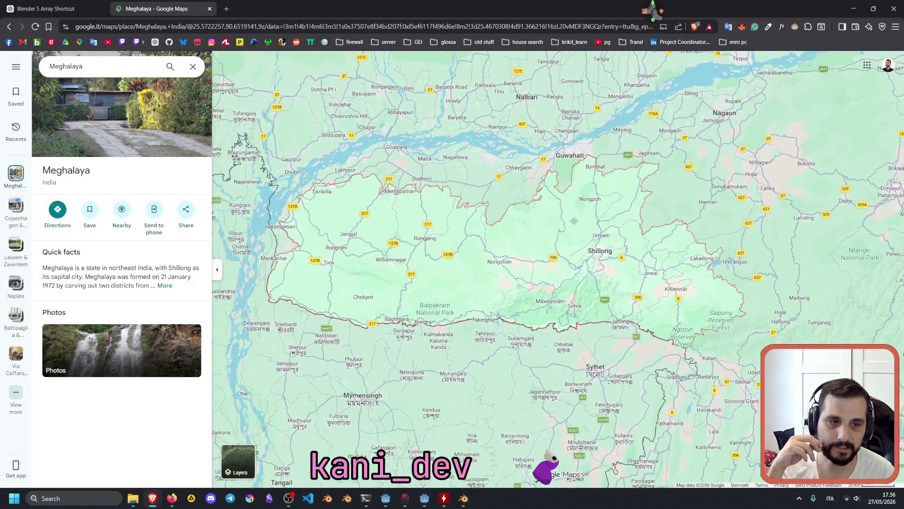
# Zoom in and open the details for Manipur
pyautogui.scroll(-3, 551, 221)
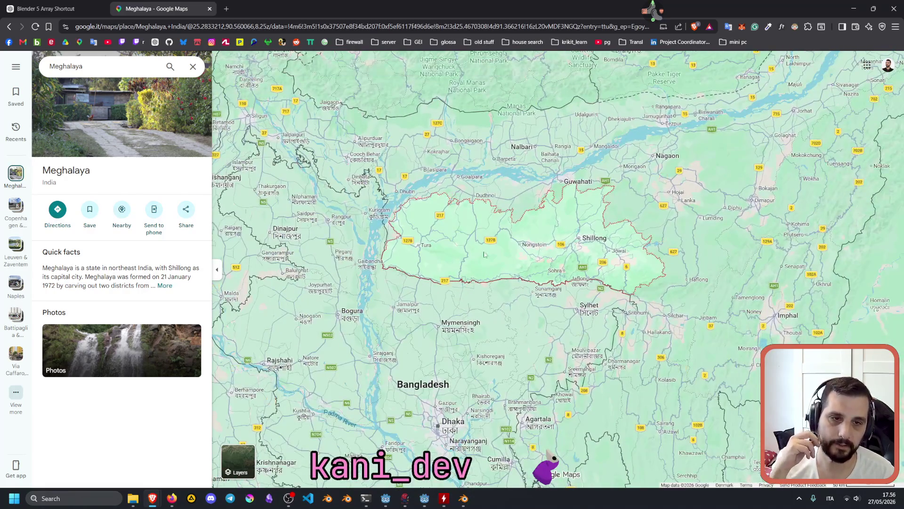
pyautogui.scroll(-2, 519, 265)
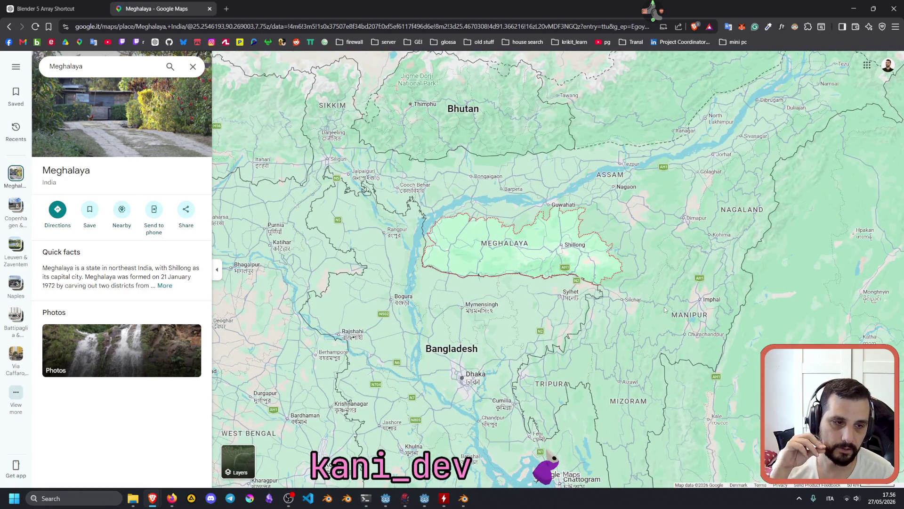
pyautogui.click(679, 315)
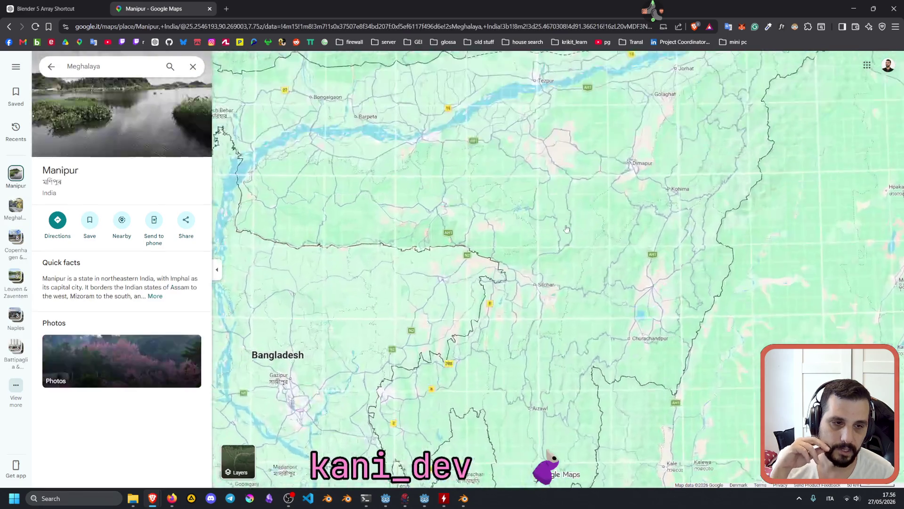
pyautogui.scroll(-5, 567, 229)
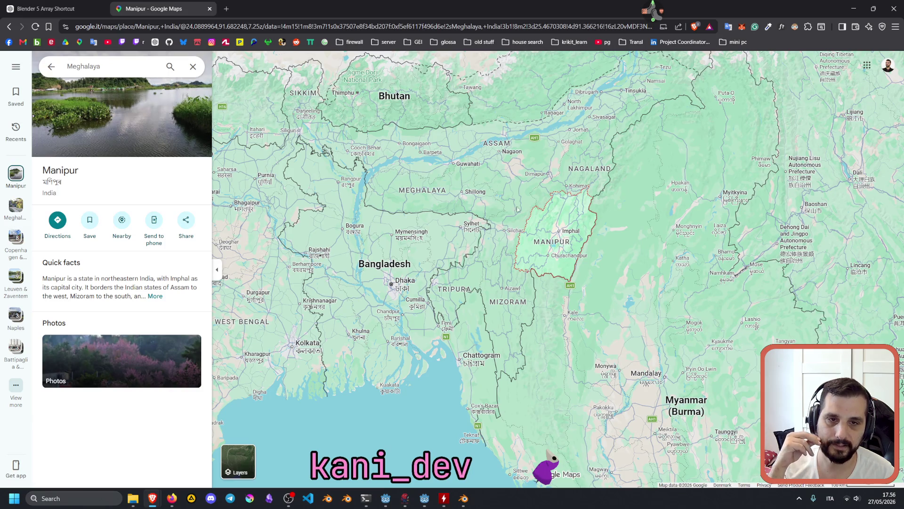
pyautogui.scroll(-3, 439, 190)
pyautogui.scroll(6, 400, 208)
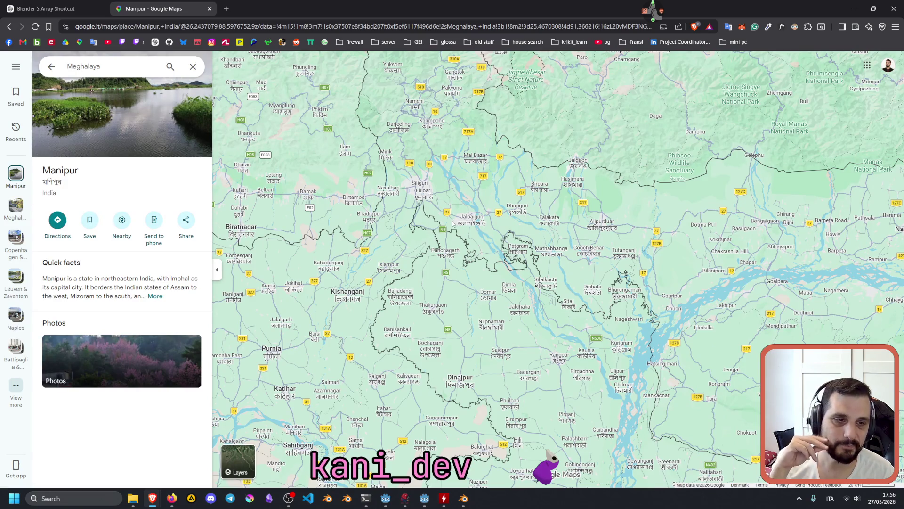
pyautogui.scroll(-3, 453, 222)
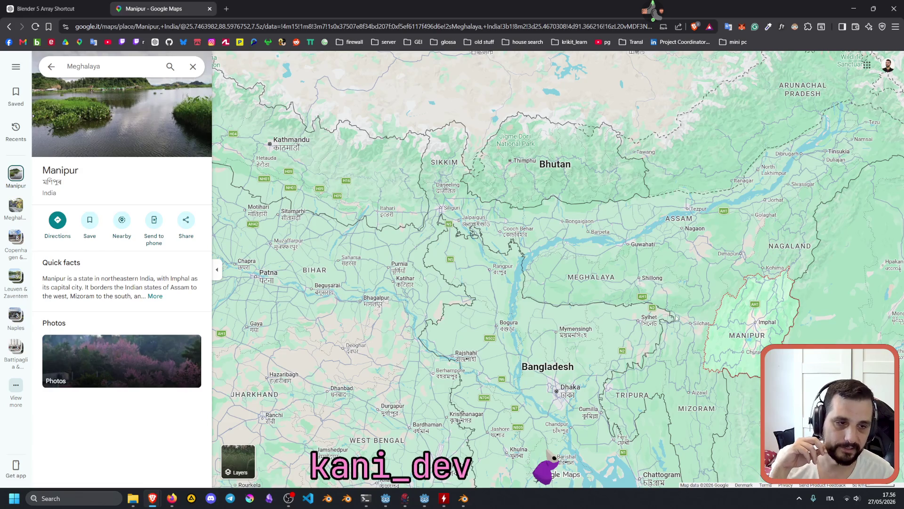
pyautogui.scroll(-2, 675, 318)
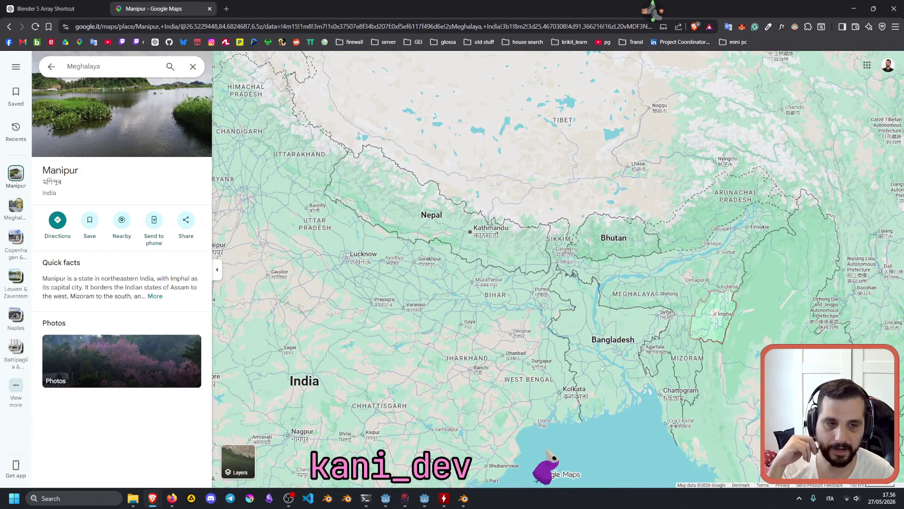
pyautogui.scroll(3, 583, 367)
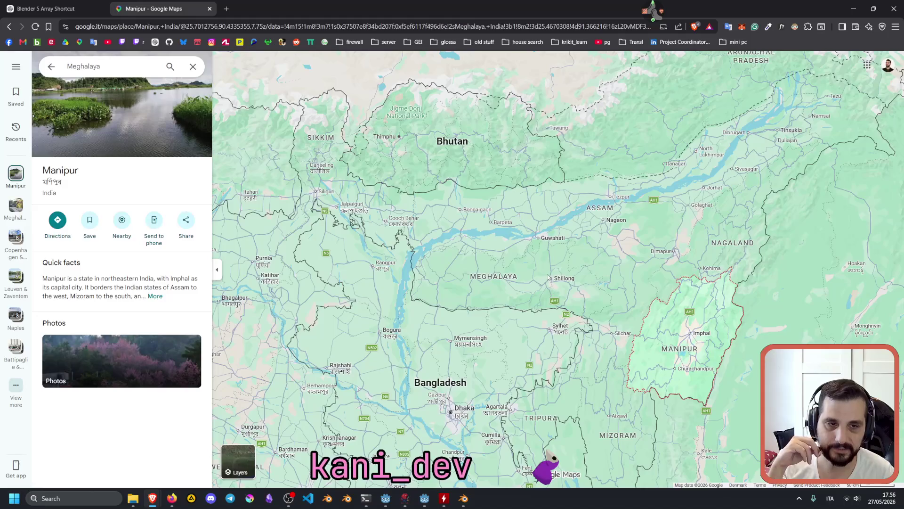
pyautogui.scroll(-1, 549, 277)
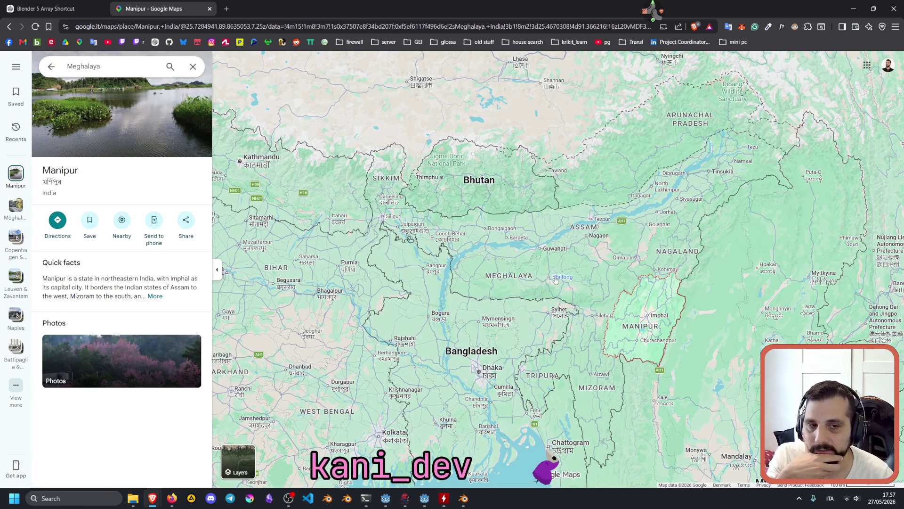
pyautogui.scroll(4, 545, 276)
# Open the details for Shillong and zoom around it
pyautogui.click(543, 279)
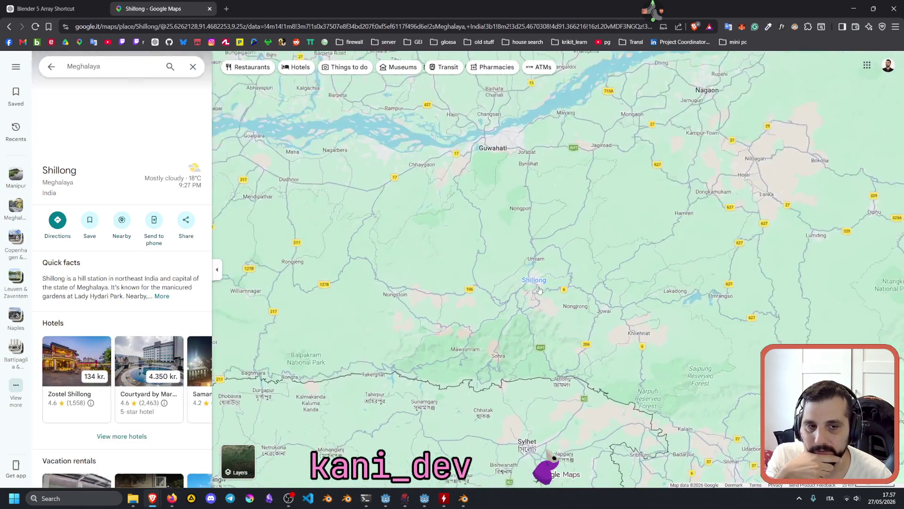
pyautogui.scroll(5, 542, 285)
pyautogui.scroll(2, 542, 319)
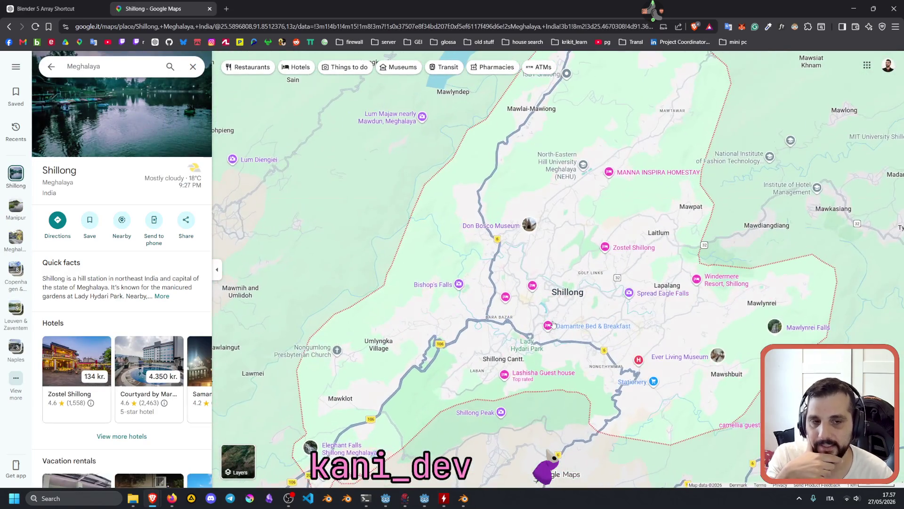
pyautogui.moveTo(554, 325)
pyautogui.scroll(-2, 554, 325)
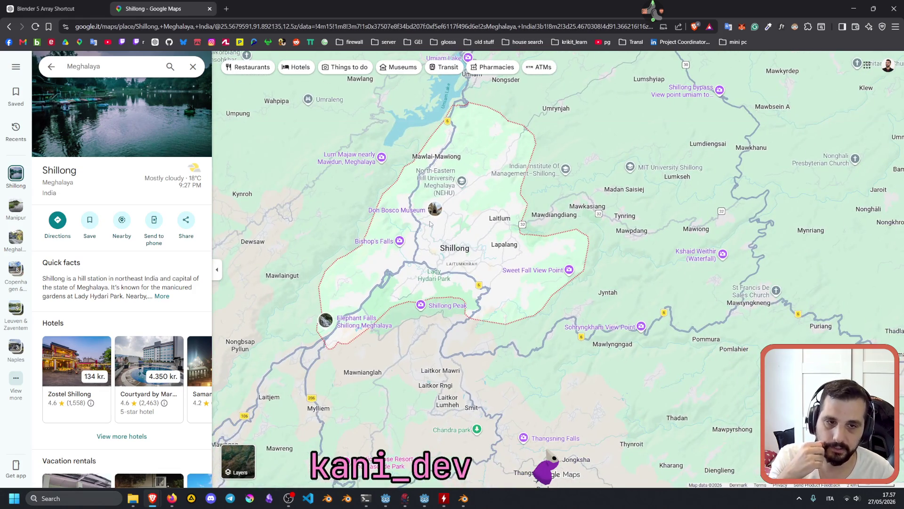
pyautogui.scroll(5, 423, 245)
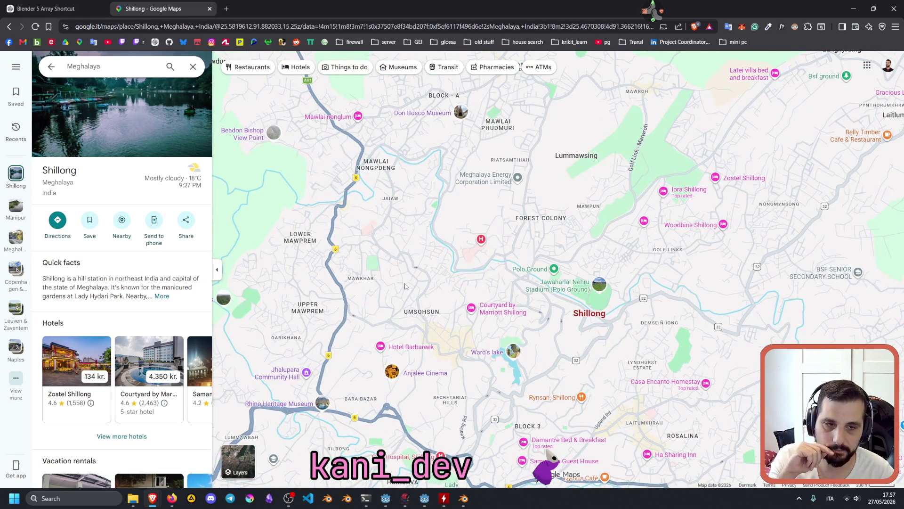
pyautogui.scroll(-5, 406, 286)
pyautogui.scroll(-4, 406, 285)
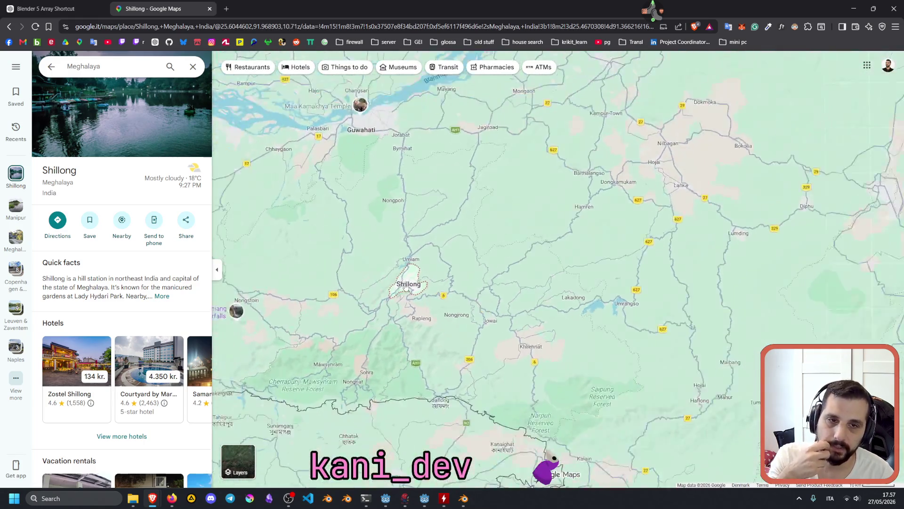
# Pan from Guwahati across to Imphal, centring it above Loktak Lake and the airport
pyautogui.moveTo(415, 234); pyautogui.dragTo(474, 297)
pyautogui.scroll(4, 474, 296)
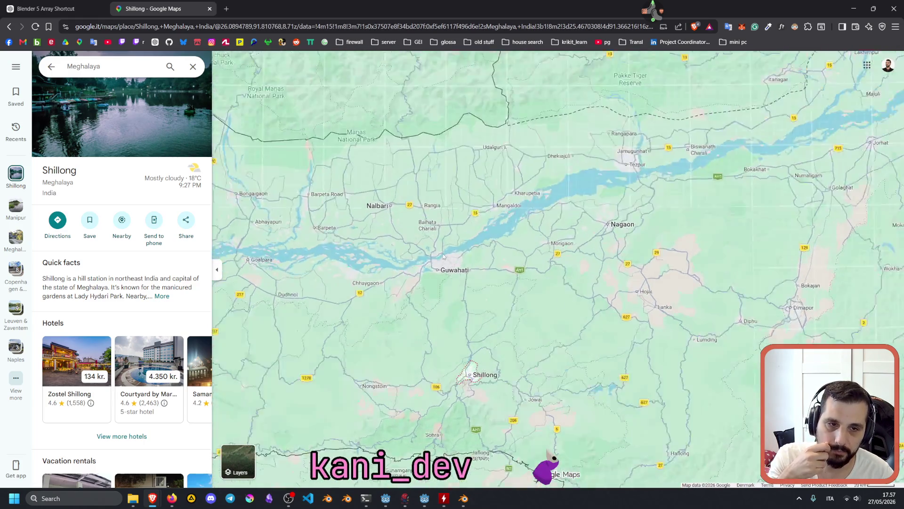
pyautogui.scroll(-3, 448, 302)
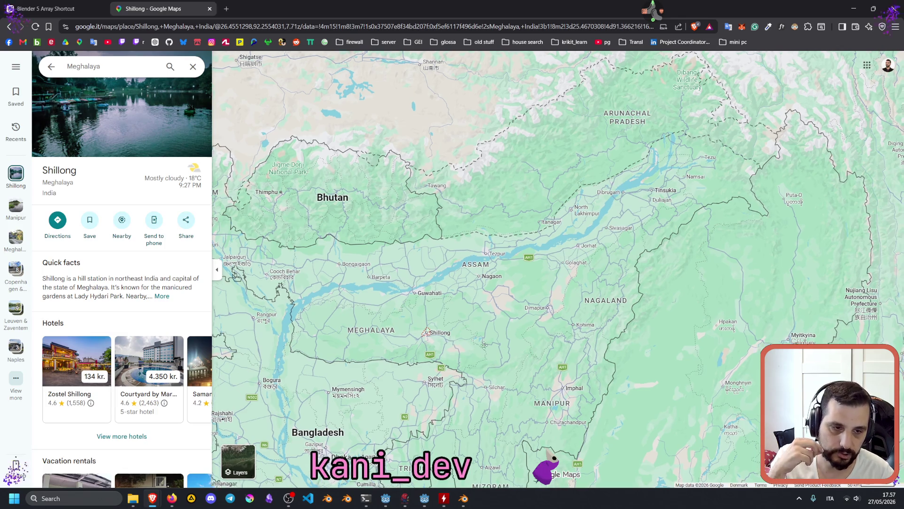
pyautogui.moveTo(450, 343); pyautogui.dragTo(435, 295)
pyautogui.moveTo(335, 294)
pyautogui.mouseDown()
pyautogui.moveTo(441, 307)
pyautogui.moveTo(492, 299)
pyautogui.moveTo(441, 314)
pyautogui.mouseUp()
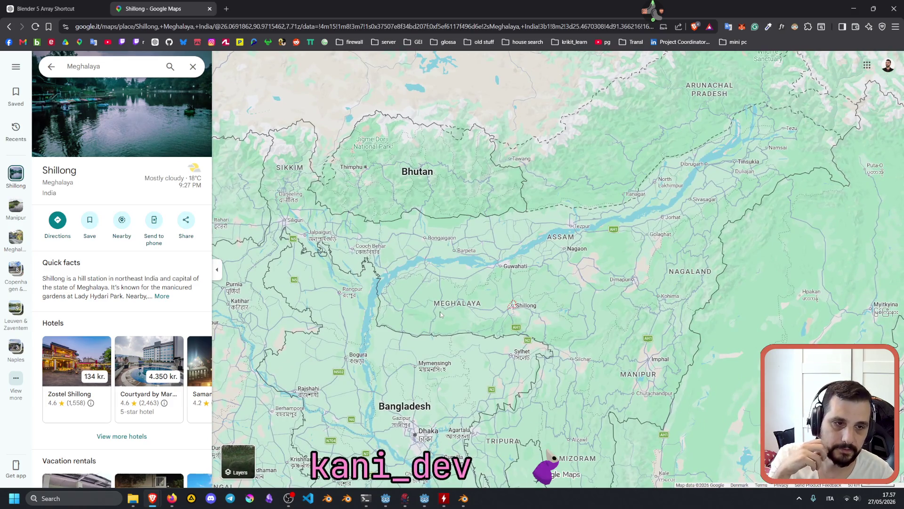
pyautogui.moveTo(624, 341); pyautogui.dragTo(524, 291)
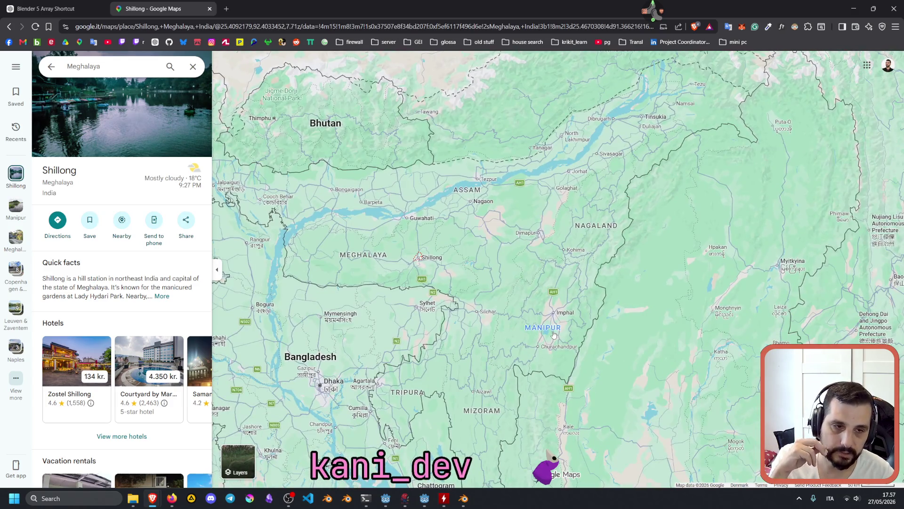
pyautogui.scroll(3, 568, 306)
pyautogui.scroll(5, 569, 299)
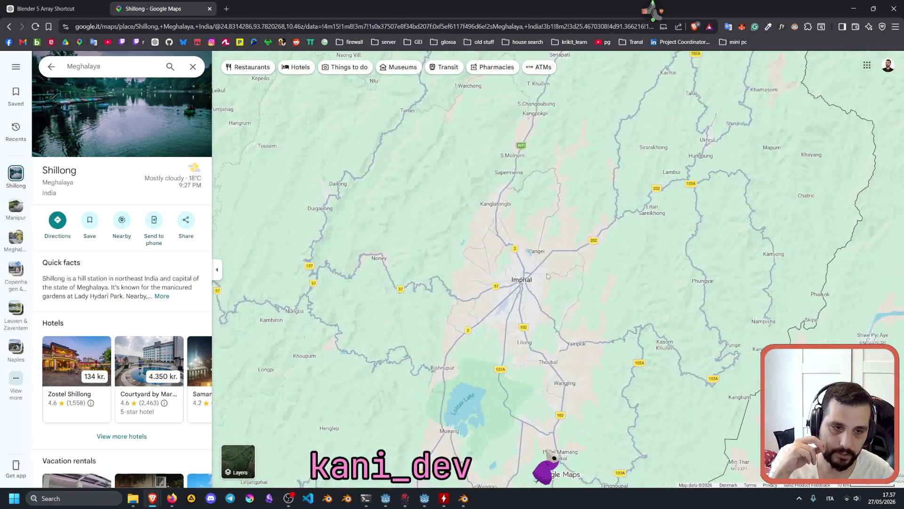
pyautogui.scroll(2, 536, 279)
pyautogui.moveTo(536, 279); pyautogui.dragTo(493, 256)
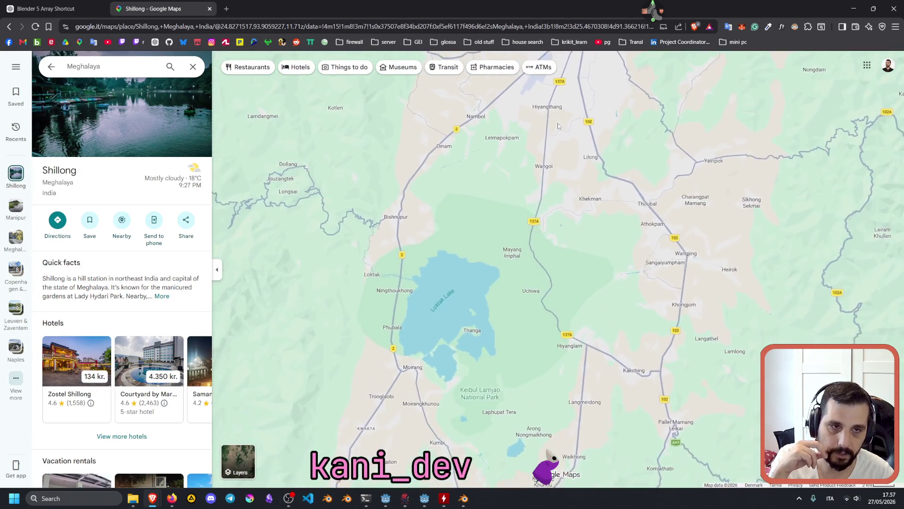
pyautogui.scroll(-2, 493, 257)
pyautogui.scroll(3, 493, 257)
pyautogui.scroll(2, 542, 226)
pyautogui.moveTo(544, 221); pyautogui.dragTo(634, 168)
pyautogui.scroll(2, 631, 168)
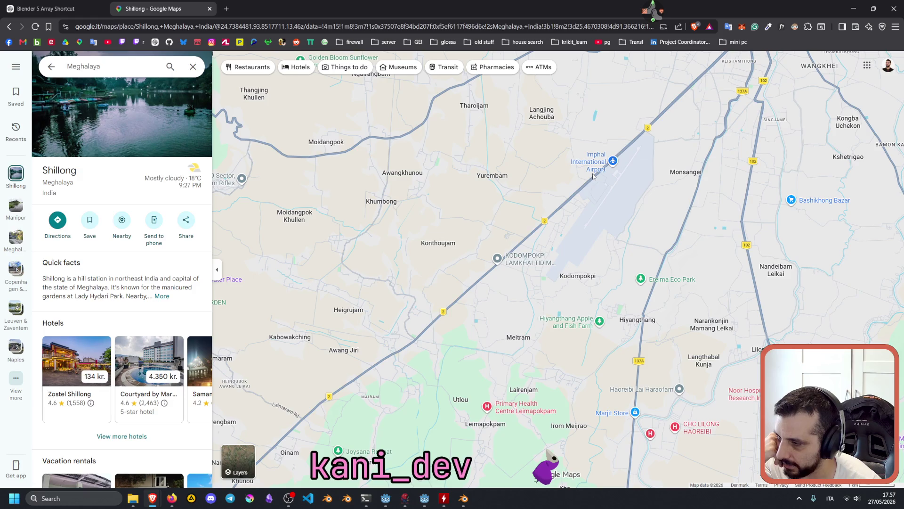
# Recentre the map on the Shillong pin, then return to the ChatGPT Blender conversation
pyautogui.scroll(-5, 593, 176)
pyautogui.scroll(-6, 593, 176)
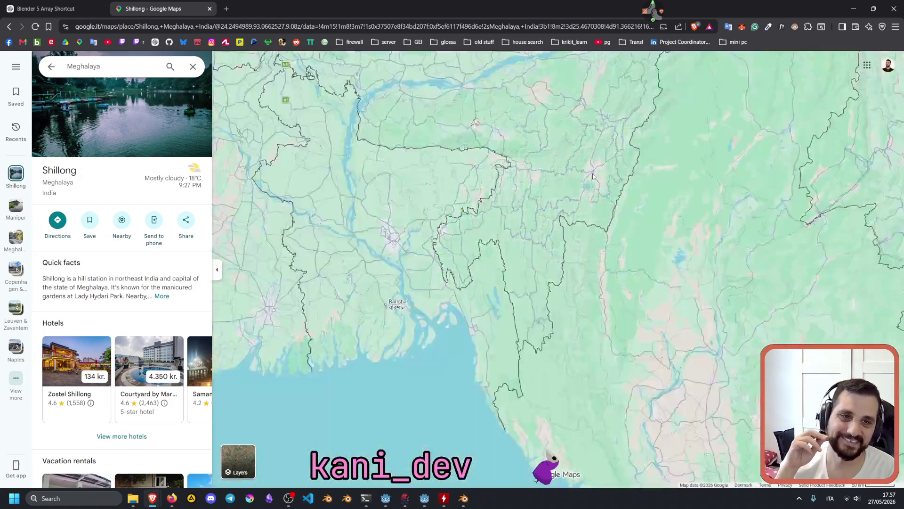
pyautogui.scroll(2, 490, 216)
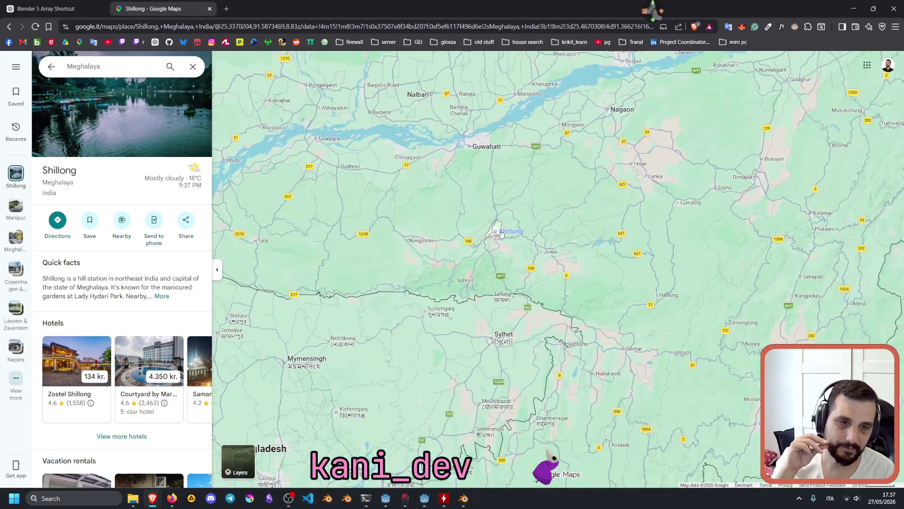
pyautogui.scroll(2, 671, 350)
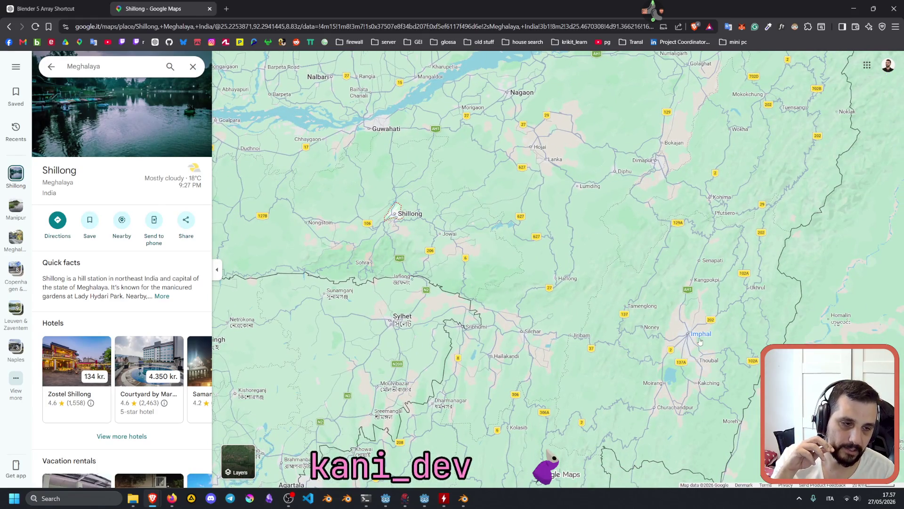
pyautogui.scroll(-2, 671, 350)
pyautogui.scroll(2, 535, 275)
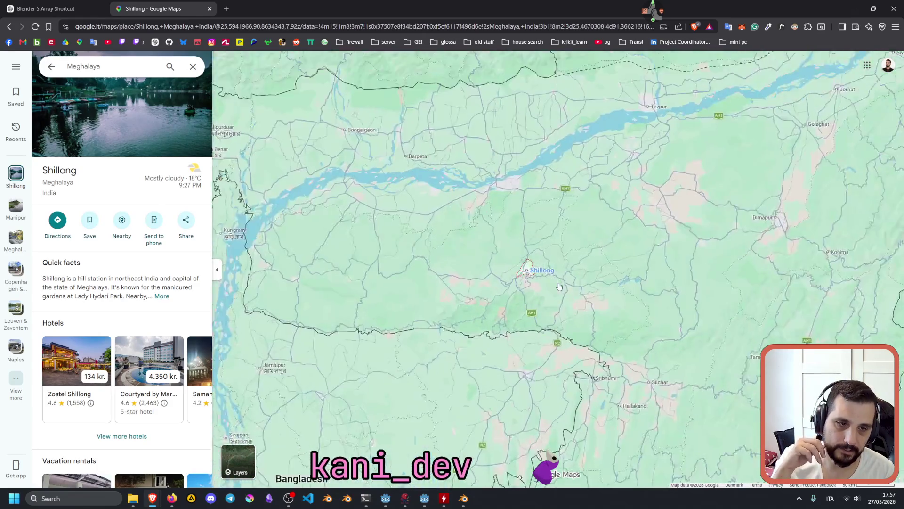
pyautogui.scroll(-2, 514, 274)
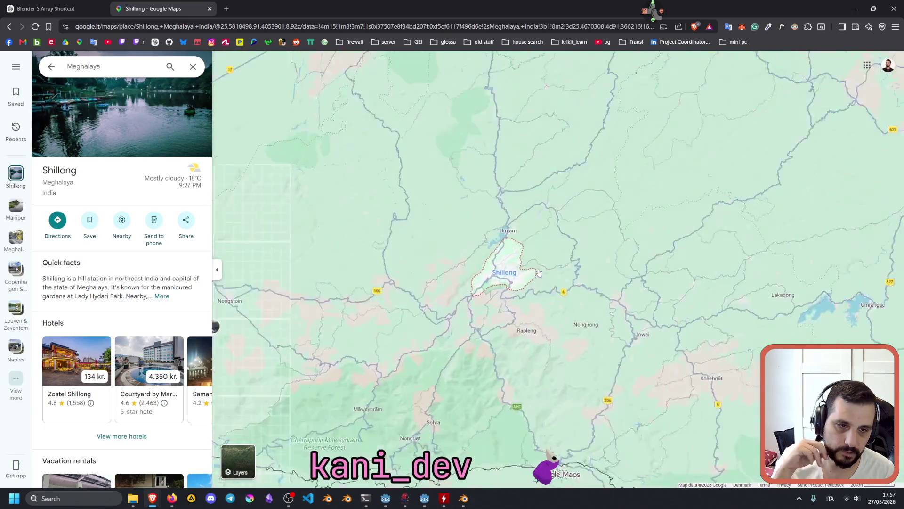
pyautogui.scroll(1, 526, 275)
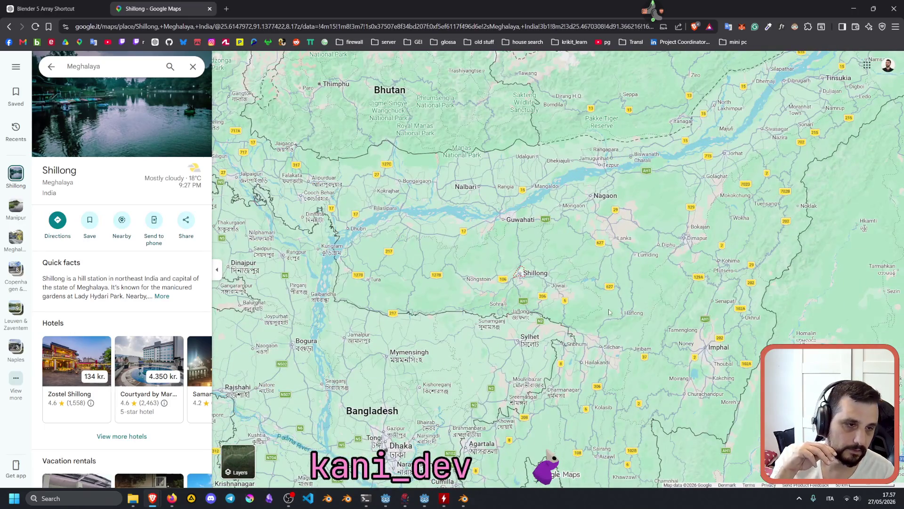
pyautogui.scroll(-3, 526, 275)
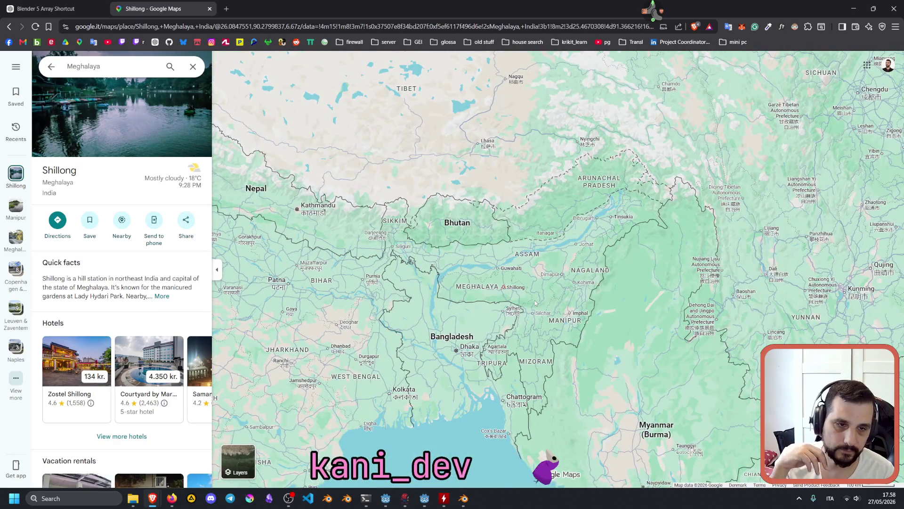
pyautogui.scroll(4, 503, 288)
pyautogui.scroll(5, 503, 289)
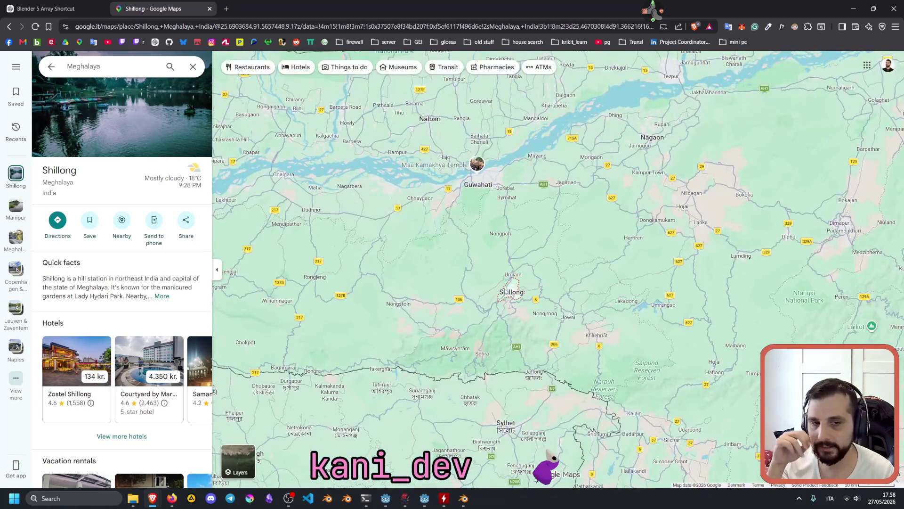
pyautogui.scroll(1, 567, 290)
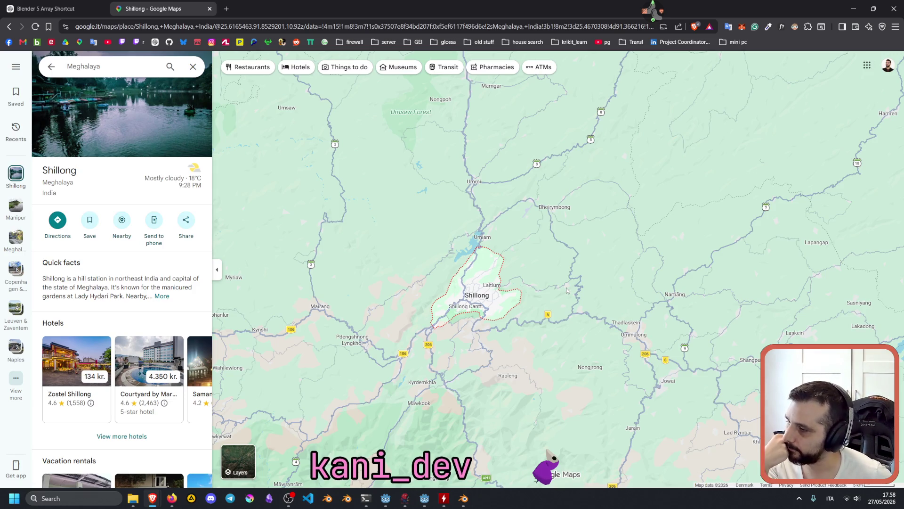
pyautogui.scroll(-5, 440, 300)
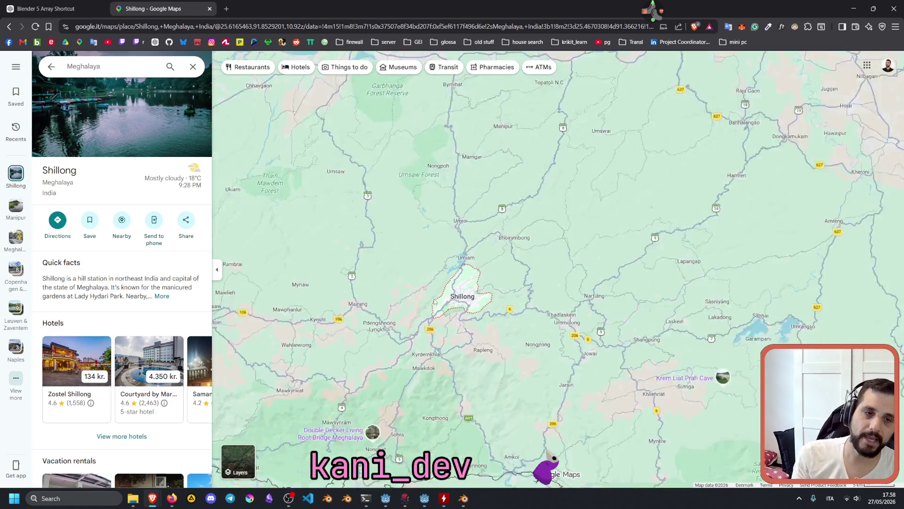
pyautogui.scroll(-5, 468, 300)
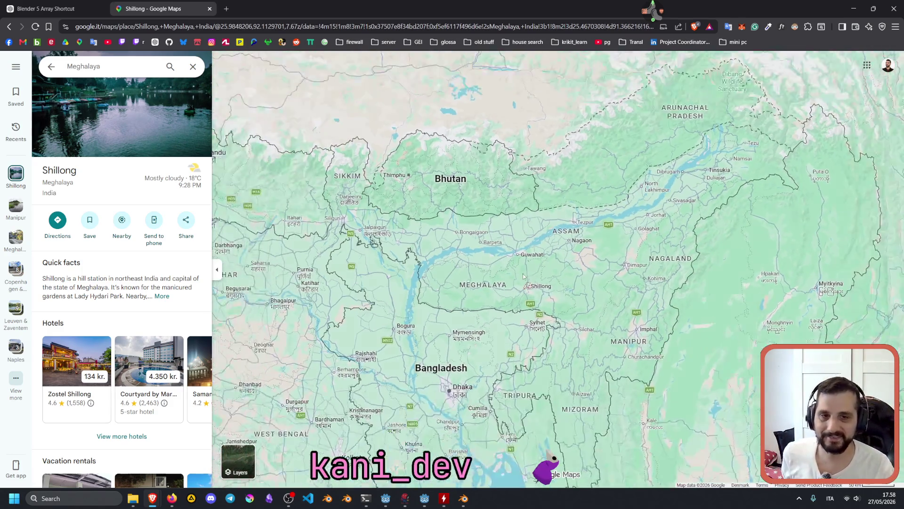
pyautogui.scroll(-2, 468, 300)
pyautogui.moveTo(467, 300); pyautogui.dragTo(492, 270)
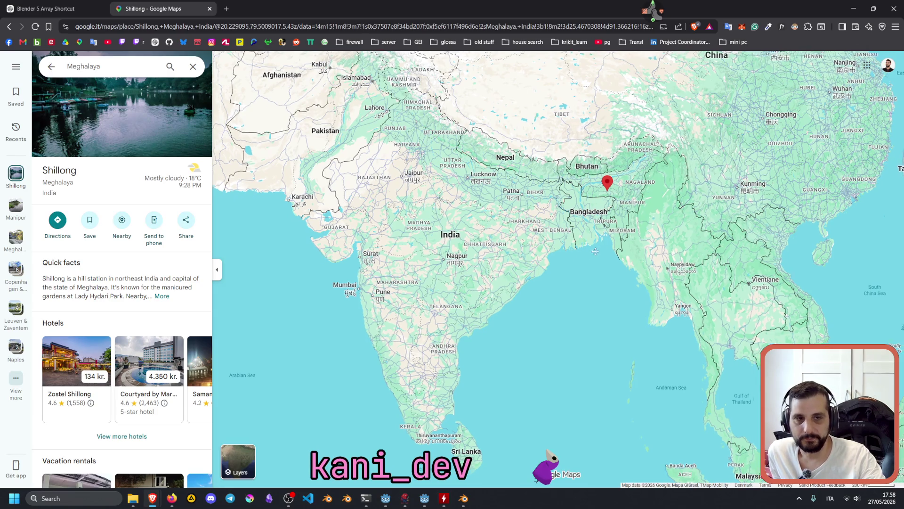
pyautogui.moveTo(606, 245); pyautogui.dragTo(583, 270)
pyautogui.scroll(3, 616, 196)
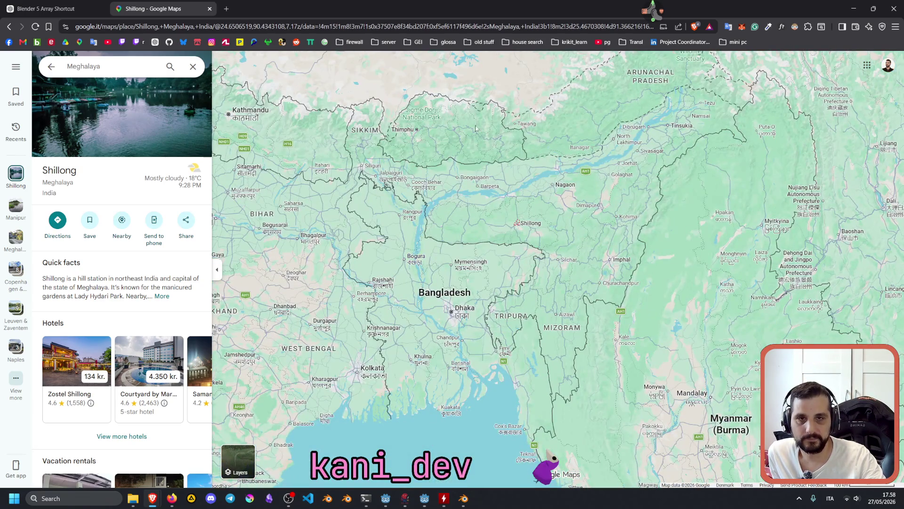
pyautogui.click(69, 4)
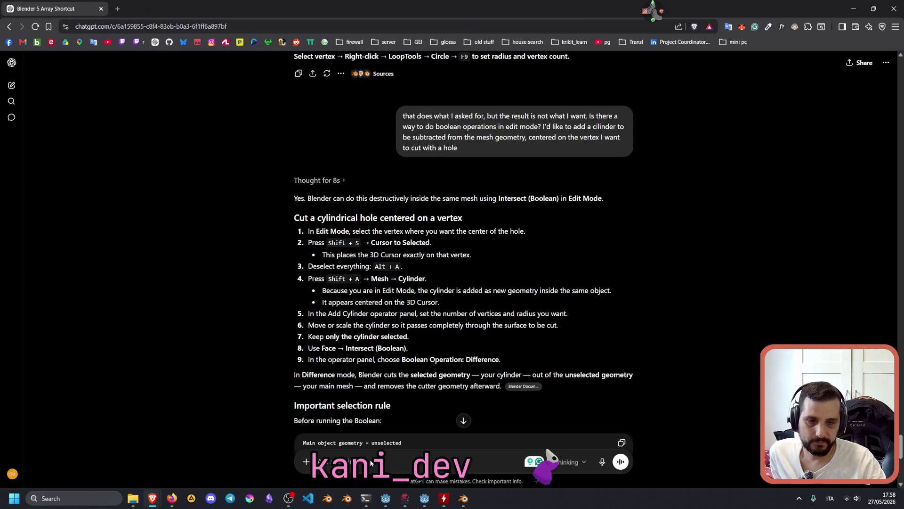
# Bring the Blender window with the light switch scene back to the front
pyautogui.click(463, 498)
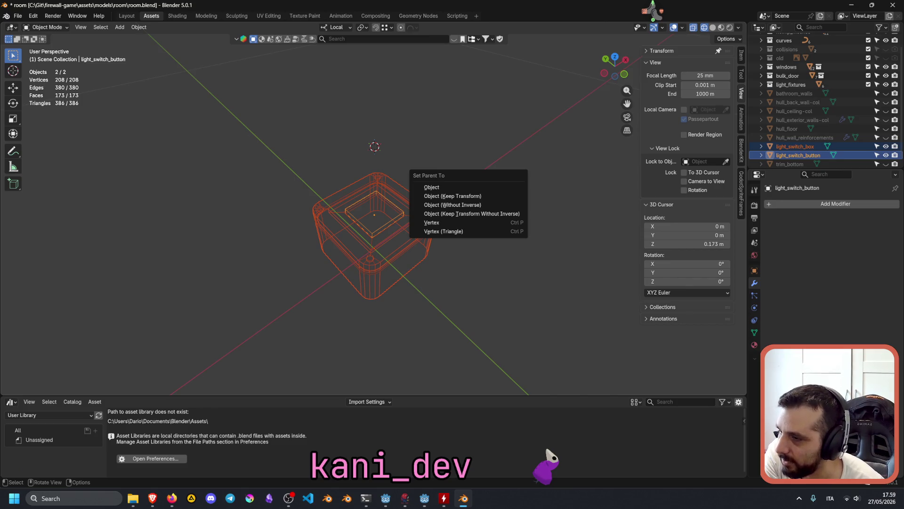
pyautogui.hotkey('alt', 'Tab')
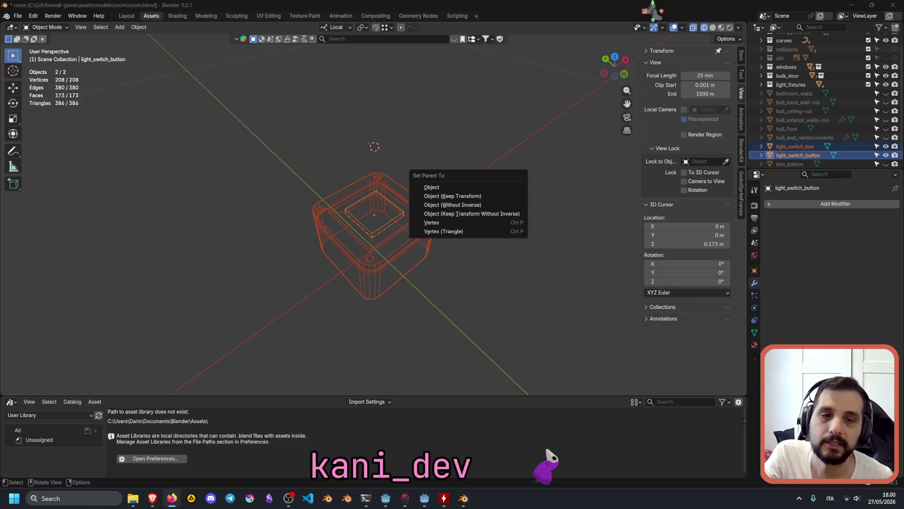
# Dismiss the Set Parent To menu with Esc, leaving the button unparented
pyautogui.press('Escape')
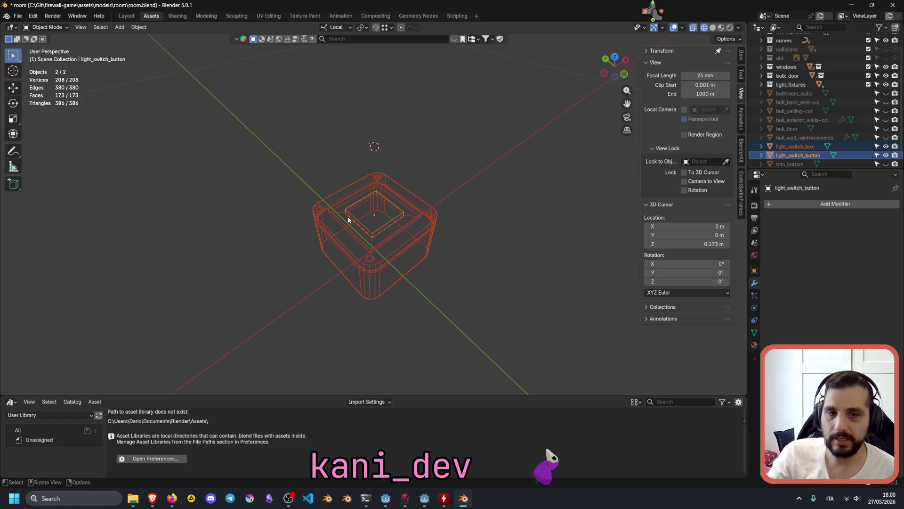
# Snap the 3D cursor to the world origin from Edit Mode, then return to Object Mode
pyautogui.press('Tab')
pyautogui.moveTo(344, 202); pyautogui.dragTo(334, 142, button='middle')
pyautogui.hotkey('alt', 'a')
pyautogui.moveTo(377, 245); pyautogui.dragTo(424, 204, button='middle')
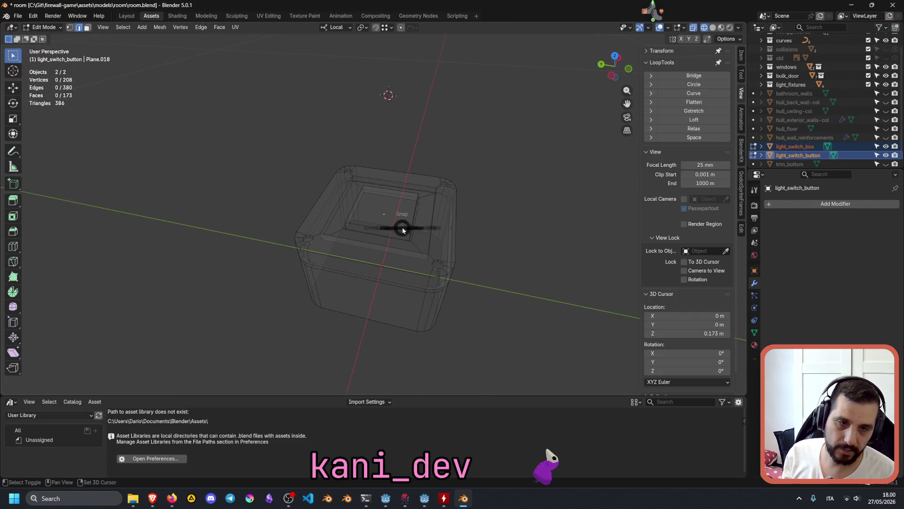
pyautogui.hotkey('shift', 's')
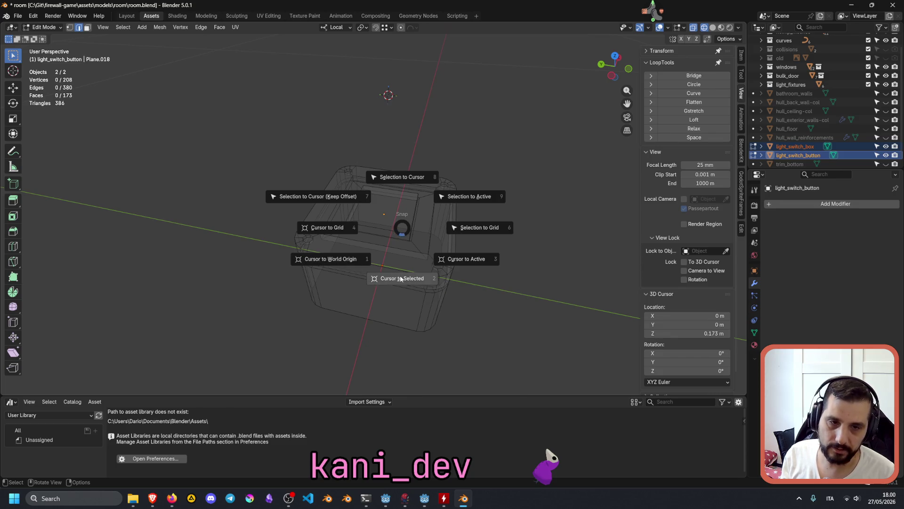
pyautogui.click(333, 262)
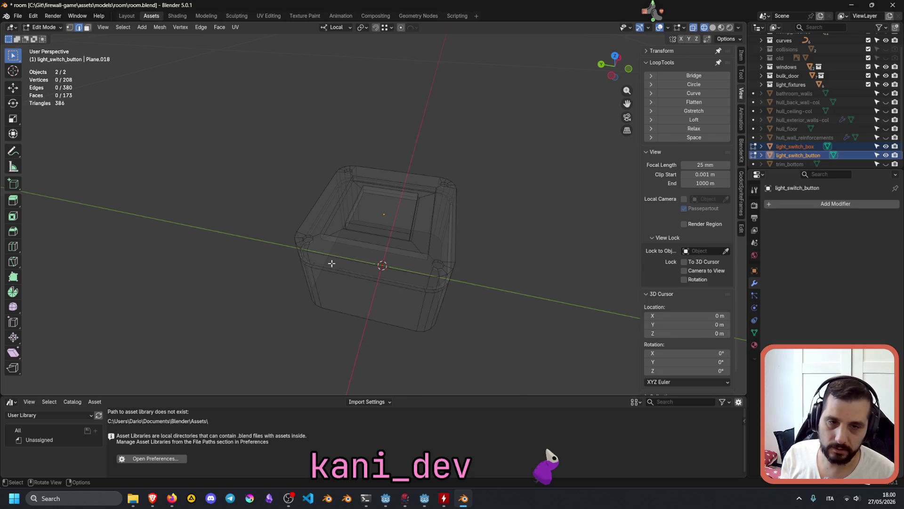
pyautogui.moveTo(519, 239)
pyautogui.mouseDown(button='middle')
pyautogui.moveTo(498, 278)
pyautogui.moveTo(438, 215)
pyautogui.mouseUp(button='middle')
pyautogui.scroll(-5, 370, 139)
pyautogui.moveTo(369, 140)
pyautogui.mouseDown(button='middle')
pyautogui.moveTo(390, 247)
pyautogui.moveTo(365, 309)
pyautogui.moveTo(384, 199)
pyautogui.moveTo(409, 150)
pyautogui.mouseUp(button='middle')
pyautogui.press('Tab')
# Select the light_switch_button object, view it from the top, and enter its Edit Mode
pyautogui.scroll(-3, 377, 252)
pyautogui.click(366, 255)
pyautogui.scroll(2, 367, 236)
pyautogui.moveTo(367, 235)
pyautogui.mouseDown(button='middle')
pyautogui.moveTo(359, 243)
pyautogui.moveTo(366, 224)
pyautogui.mouseUp(button='middle')
pyautogui.scroll(3, 365, 225)
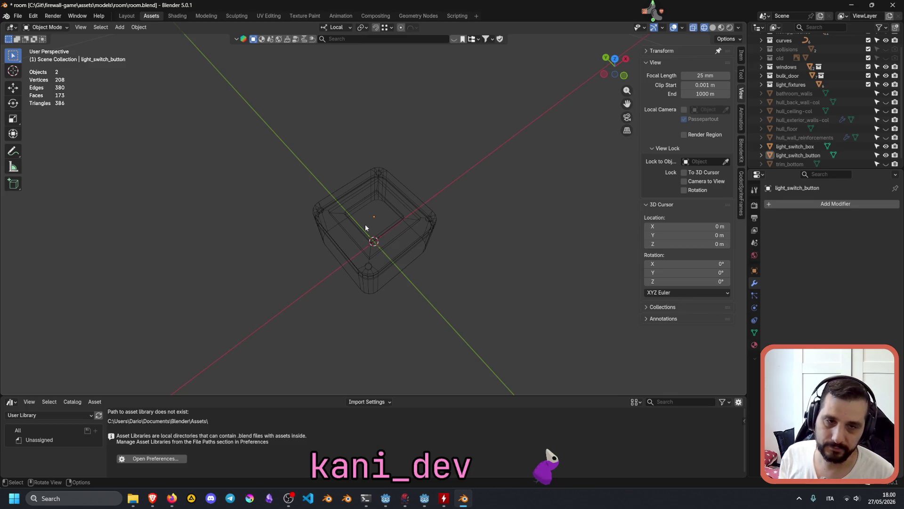
pyautogui.scroll(-3, 366, 224)
pyautogui.click(377, 210)
pyautogui.moveTo(378, 208); pyautogui.dragTo(388, 194, button='middle')
pyautogui.scroll(2, 389, 194)
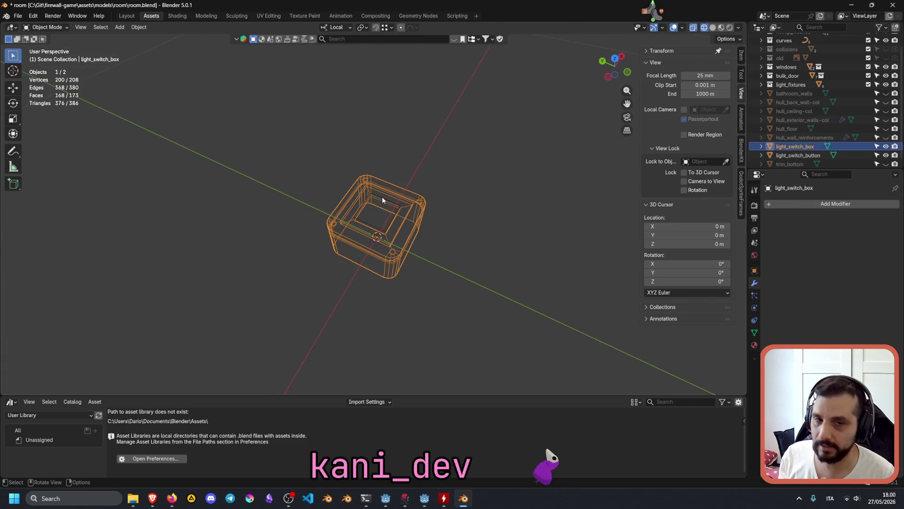
pyautogui.click(382, 197)
pyautogui.click(439, 134)
pyautogui.moveTo(414, 226)
pyautogui.mouseDown(button='middle')
pyautogui.moveTo(407, 247)
pyautogui.moveTo(397, 219)
pyautogui.moveTo(417, 177)
pyautogui.moveTo(399, 236)
pyautogui.moveTo(383, 207)
pyautogui.mouseUp(button='middle')
pyautogui.scroll(3, 372, 229)
pyautogui.click(364, 241)
pyautogui.moveTo(377, 242)
pyautogui.mouseDown(button='middle')
pyautogui.moveTo(412, 253)
pyautogui.moveTo(459, 208)
pyautogui.moveTo(401, 213)
pyautogui.mouseUp(button='middle')
pyautogui.press('KP_7')
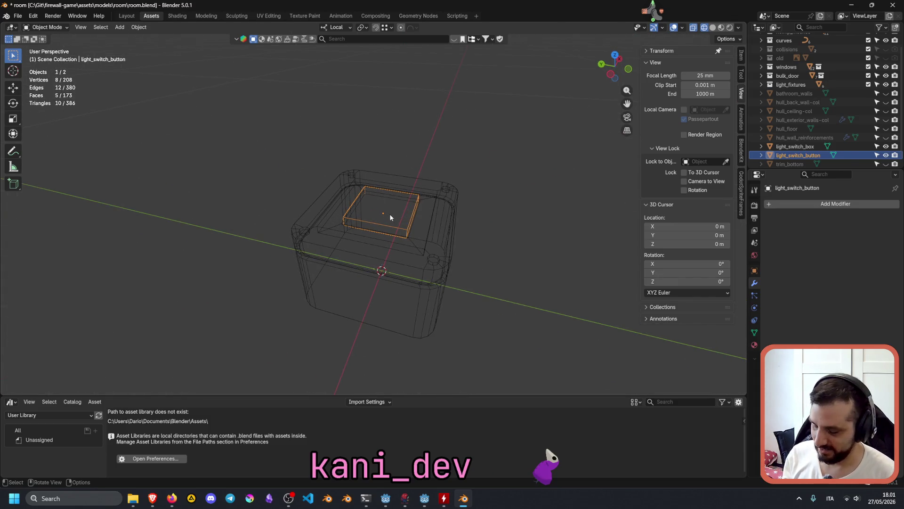
pyautogui.press('Tab')
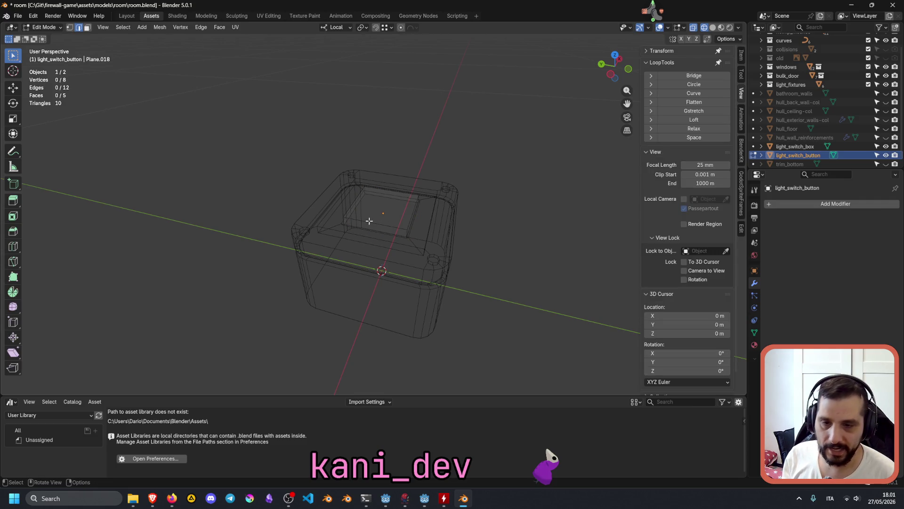
# Try bevelling one top edge of the button, then cancel and deselect it
pyautogui.click(374, 224)
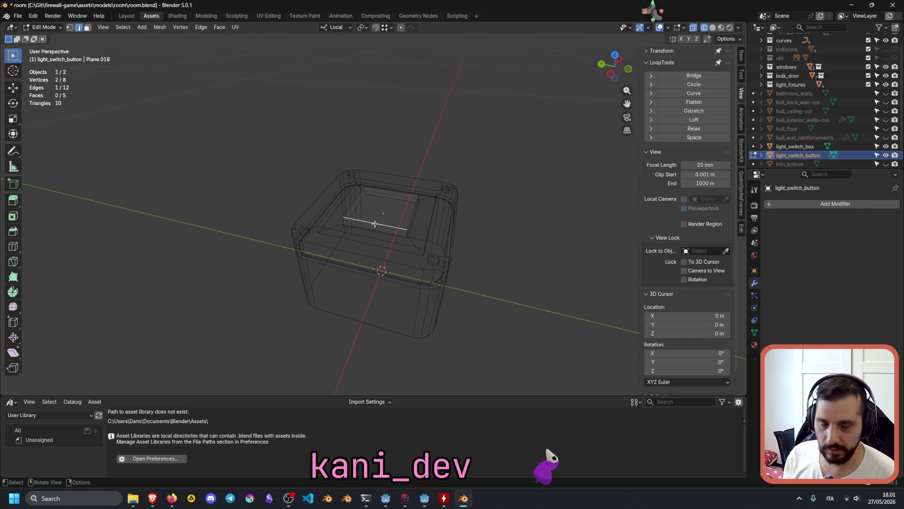
pyautogui.hotkey('ctrl', 'b')
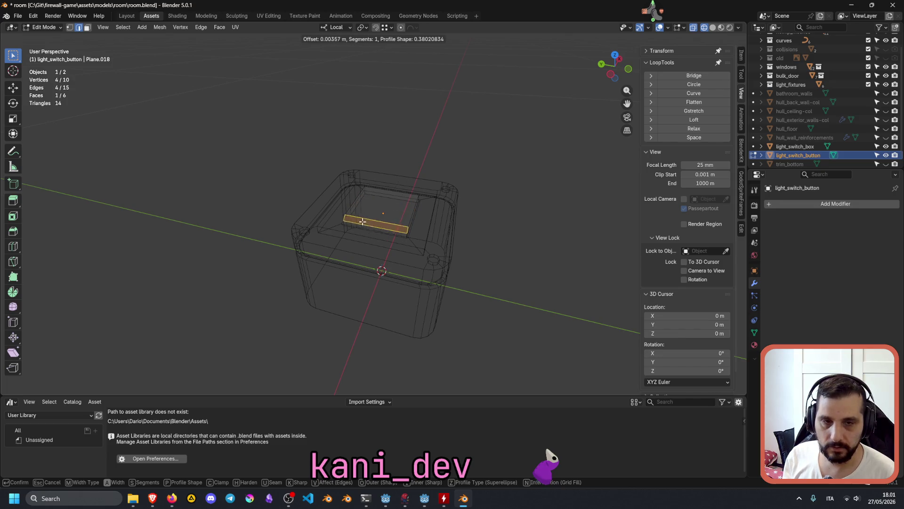
pyautogui.press('Escape')
pyautogui.hotkey('alt', 'a')
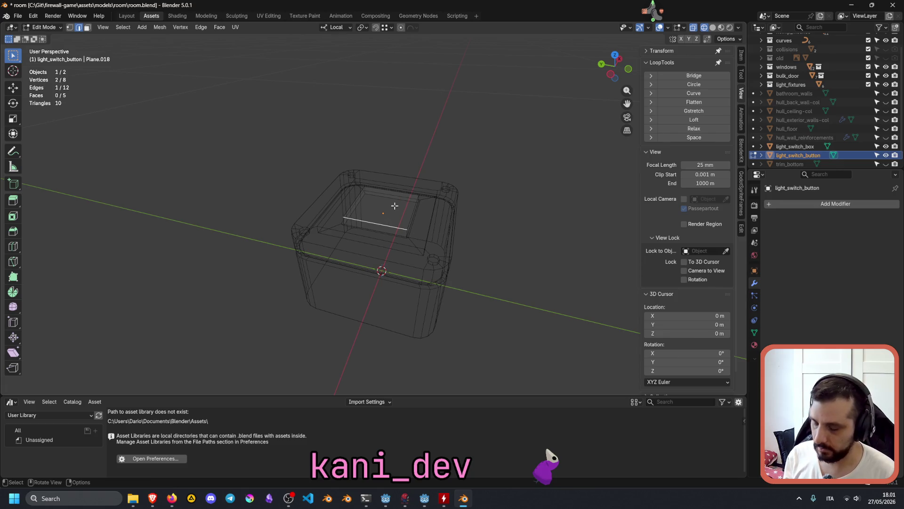
# Add one centred loop cut across the button and pick an edge of the new loop
pyautogui.hotkey('ctrl', 'r')
pyautogui.click(387, 186)
pyautogui.rightClick(387, 184)
pyautogui.moveTo(387, 185); pyautogui.dragTo(406, 218, button='middle')
pyautogui.scroll(5, 406, 218)
pyautogui.scroll(2, 352, 267)
pyautogui.scroll(2, 337, 256)
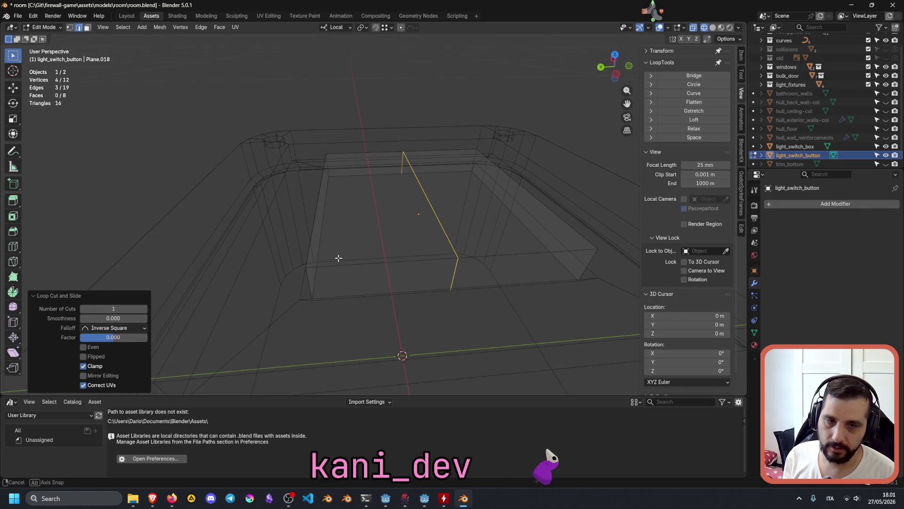
pyautogui.click(308, 267)
# Snap the 3D cursor to the central edge across the button top
pyautogui.click(330, 154)
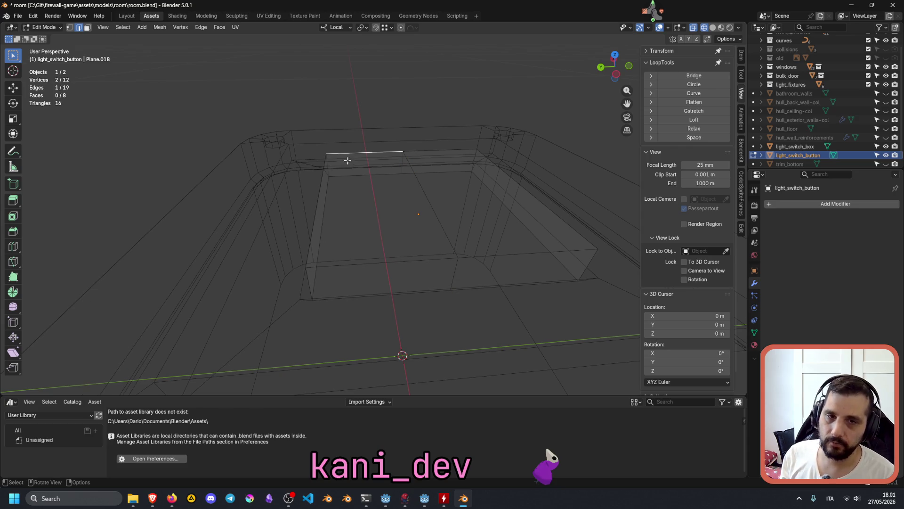
pyautogui.click(420, 187)
pyautogui.hotkey('shift', 's')
pyautogui.click(409, 240)
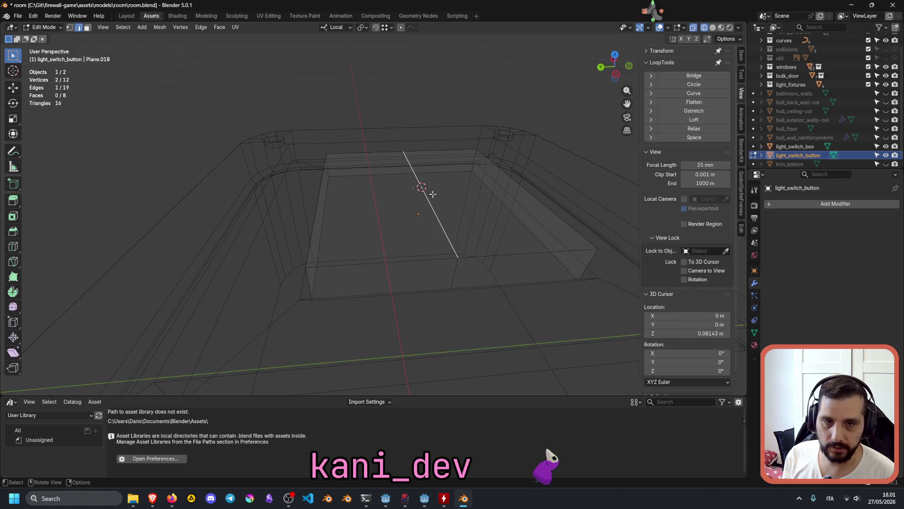
# Select the end edge's two vertices and set pivot to 3D Cursor with Global orientation
pyautogui.press('1')
pyautogui.click(307, 267)
pyautogui.keyDown('shift'); pyautogui.click(327, 149); pyautogui.keyUp('shift')
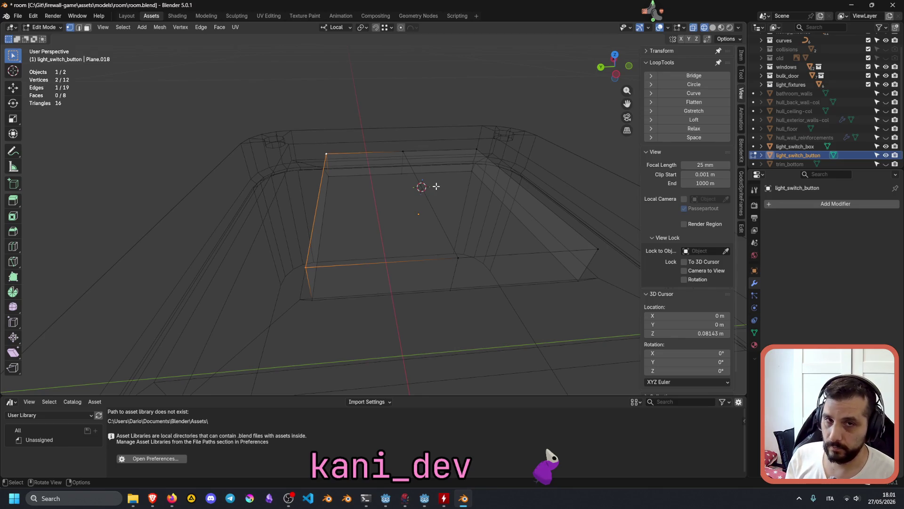
pyautogui.click(361, 28)
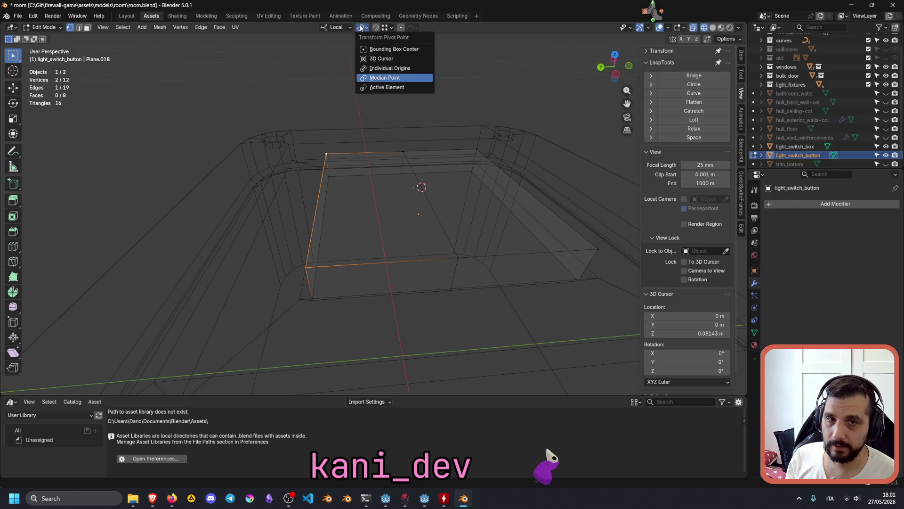
pyautogui.click(382, 59)
pyautogui.click(336, 27)
pyautogui.click(328, 54)
pyautogui.click(235, 26)
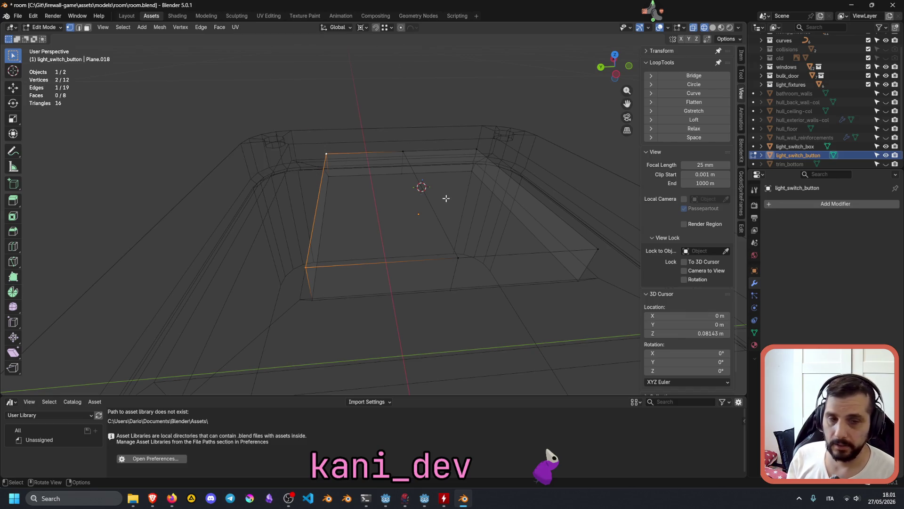
# Rotate the selected end 20° about the global X axis
pyautogui.press('r')
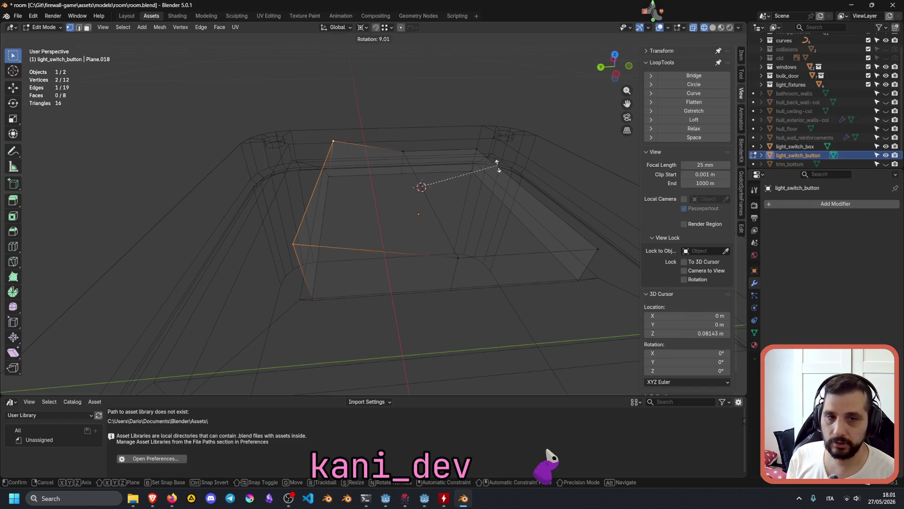
pyautogui.press('x')
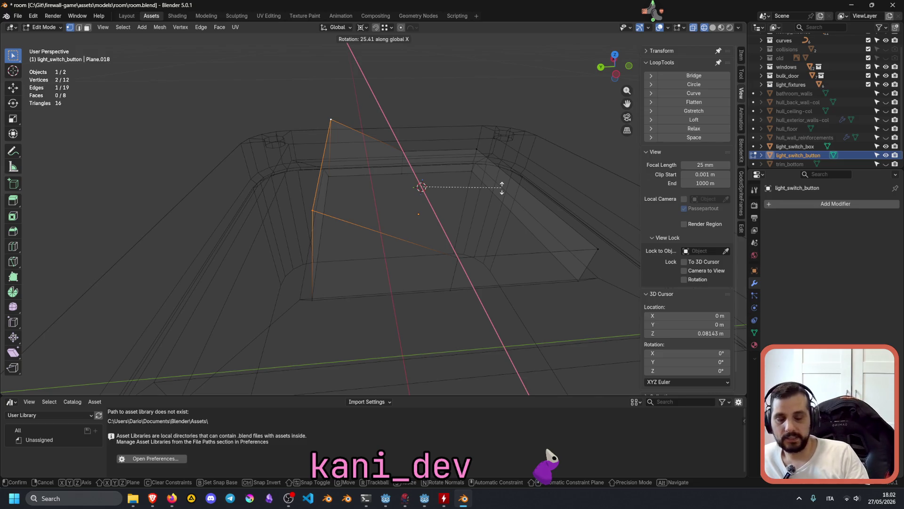
pyautogui.write('20')
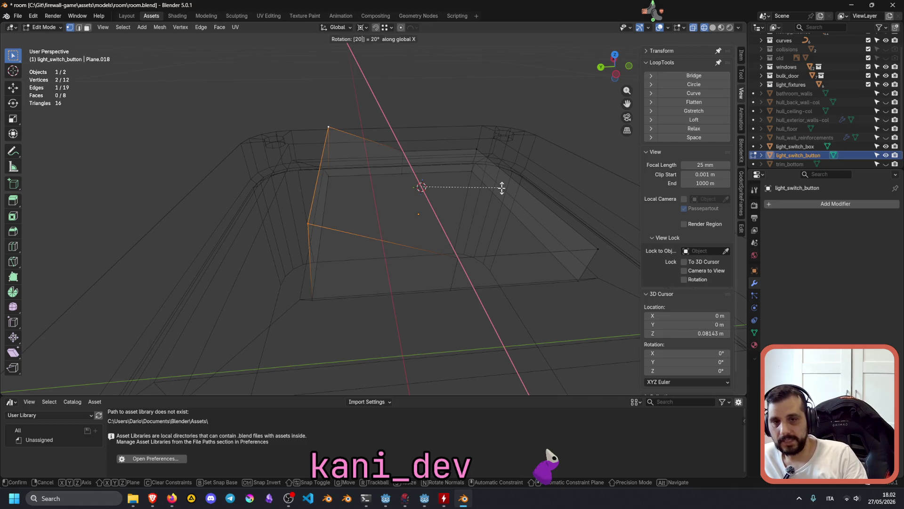
pyautogui.press('Return')
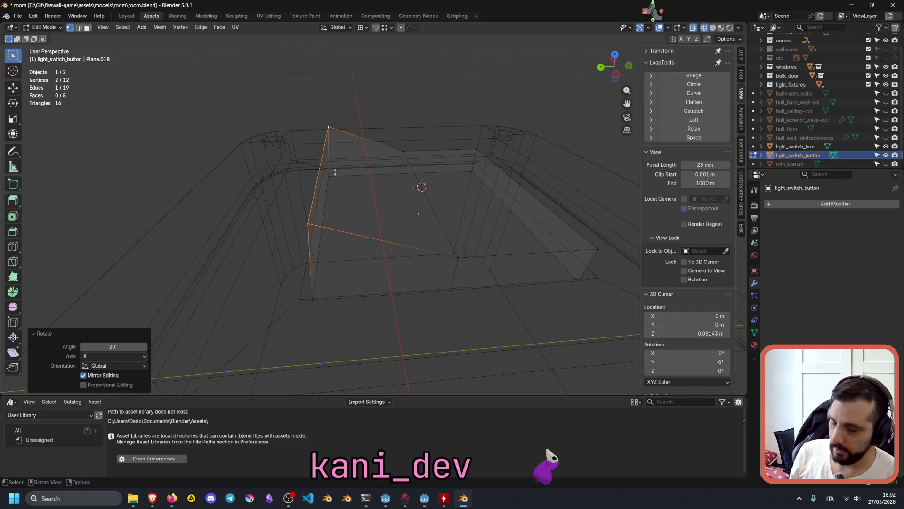
pyautogui.press('2')
pyautogui.click(328, 177)
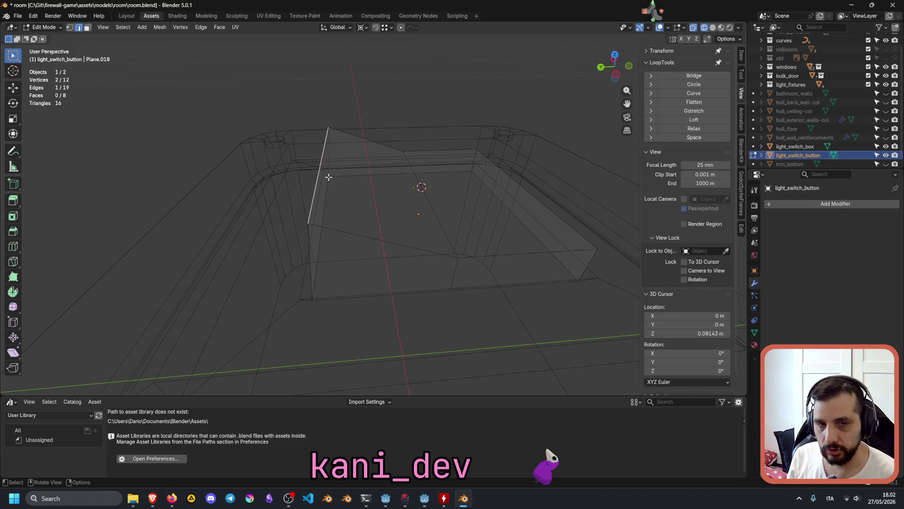
# Select the button's outline edges and bevel them by about 0.002 m
pyautogui.keyDown('shift'); pyautogui.click(563, 220); pyautogui.keyUp('shift')
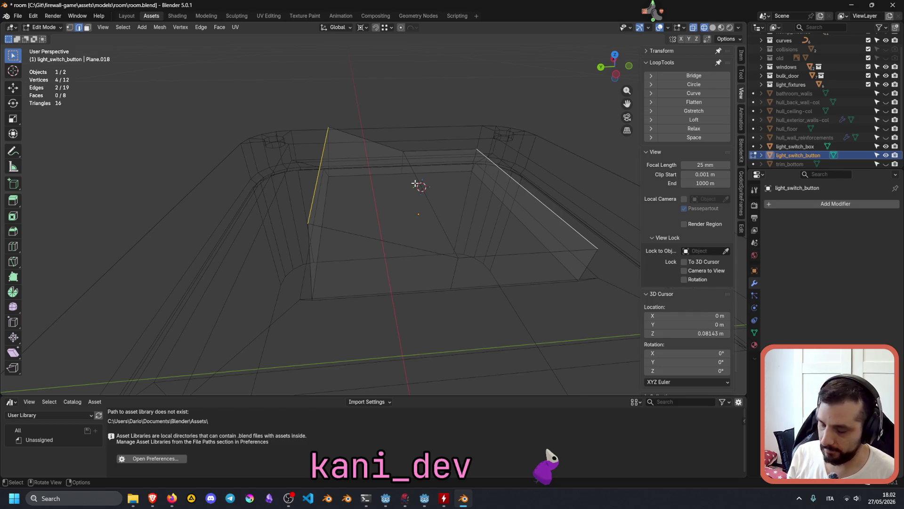
pyautogui.keyDown('shift'); pyautogui.click(478, 261); pyautogui.keyUp('shift')
pyautogui.keyDown('shift'); pyautogui.click(487, 256); pyautogui.keyUp('shift')
pyautogui.keyDown('shift'); pyautogui.click(438, 152); pyautogui.keyUp('shift')
pyautogui.keyDown('shift'); pyautogui.click(355, 135); pyautogui.keyUp('shift')
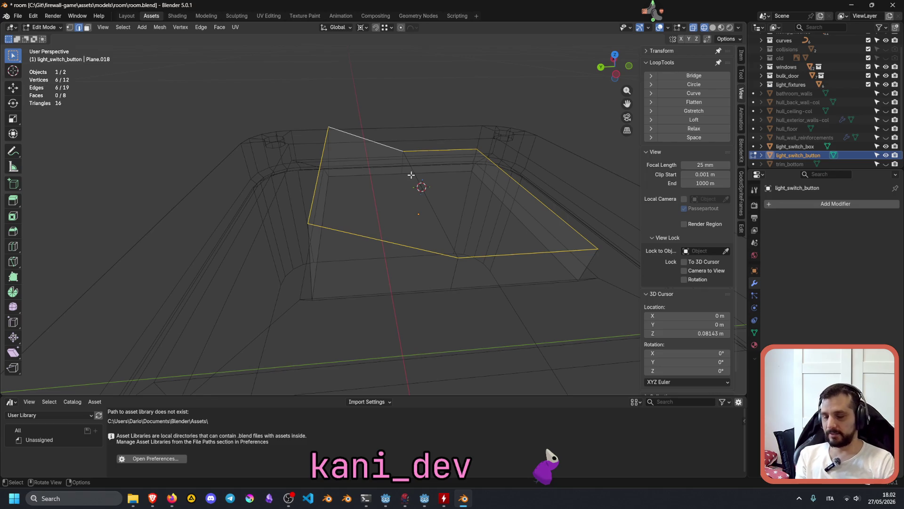
pyautogui.hotkey('ctrl', 'b')
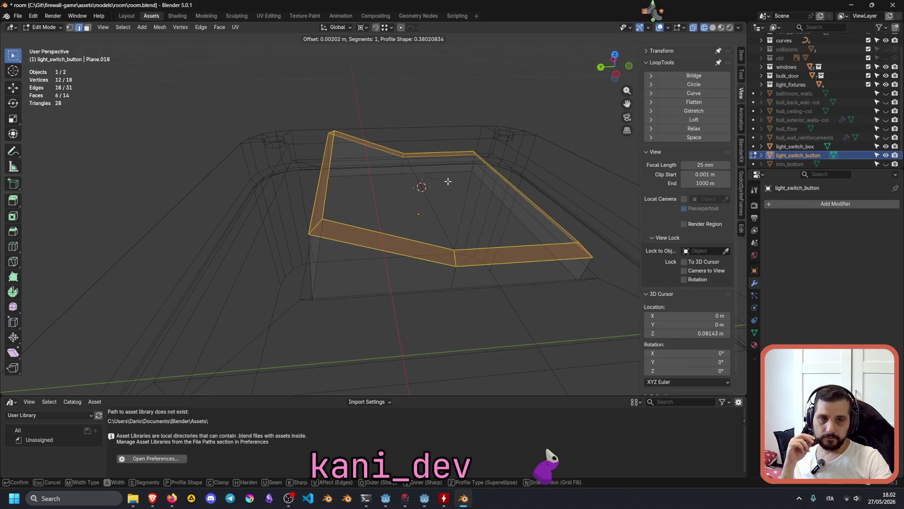
pyautogui.click(448, 182)
# Switch to solid shading, return to Object Mode, and select the light_switch_box object
pyautogui.moveTo(473, 217)
pyautogui.mouseDown(button='middle')
pyautogui.moveTo(429, 221)
pyautogui.moveTo(421, 254)
pyautogui.moveTo(427, 230)
pyautogui.mouseUp(button='middle')
pyautogui.scroll(-5, 429, 220)
pyautogui.hotkey('alt', 'a')
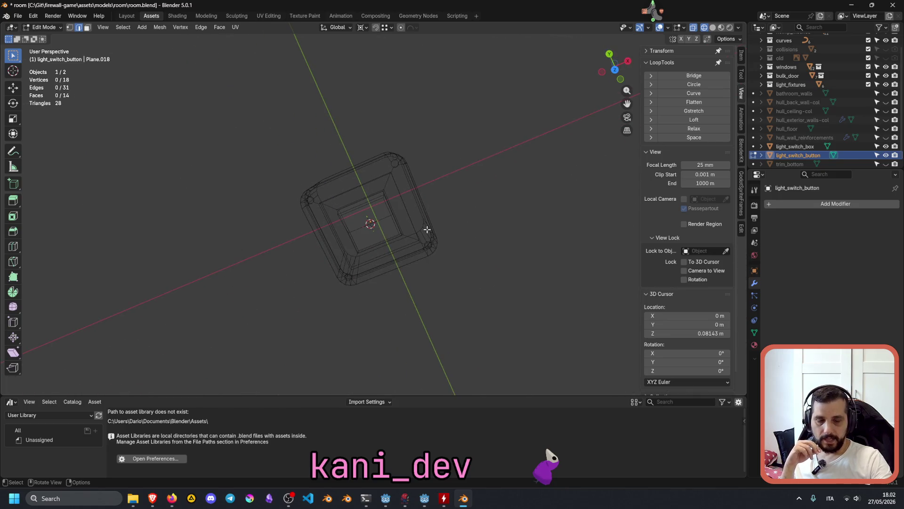
pyautogui.press('KP_7')
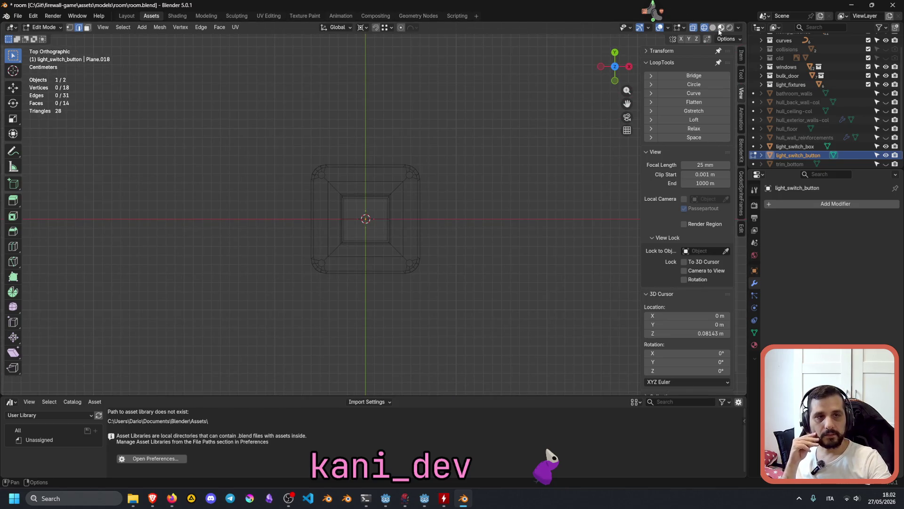
pyautogui.hotkey('shift', 'z')
pyautogui.moveTo(512, 145)
pyautogui.mouseDown(button='middle')
pyautogui.moveTo(477, 196)
pyautogui.moveTo(502, 174)
pyautogui.mouseUp(button='middle')
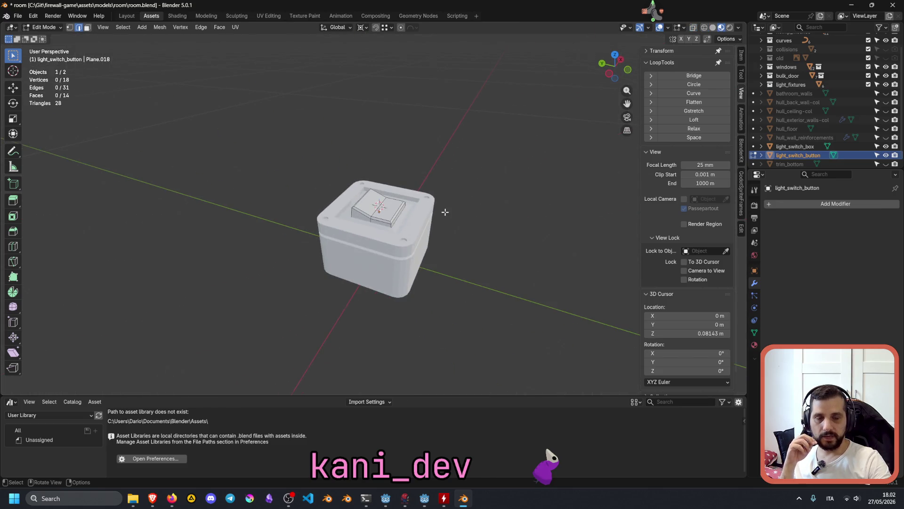
pyautogui.scroll(4, 445, 212)
pyautogui.click(343, 193)
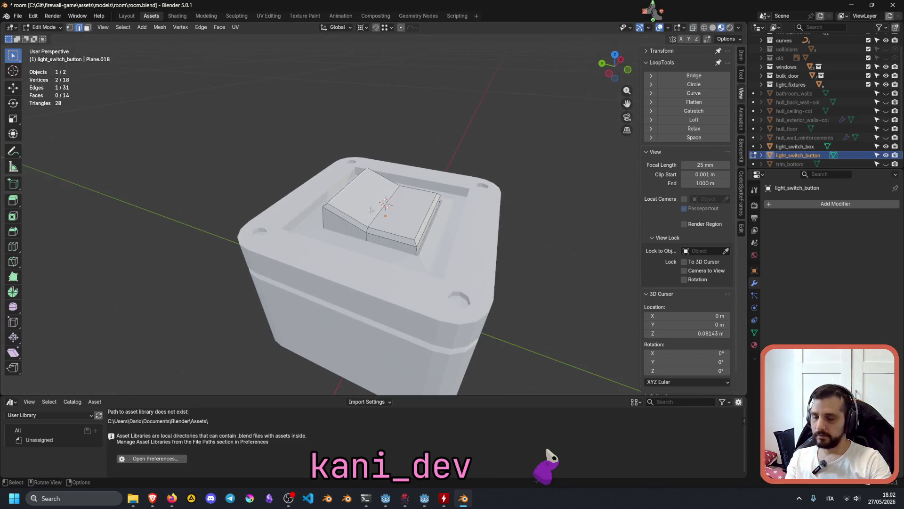
pyautogui.press('Tab')
pyautogui.click(484, 127)
pyautogui.moveTo(445, 123); pyautogui.dragTo(432, 156, button='middle')
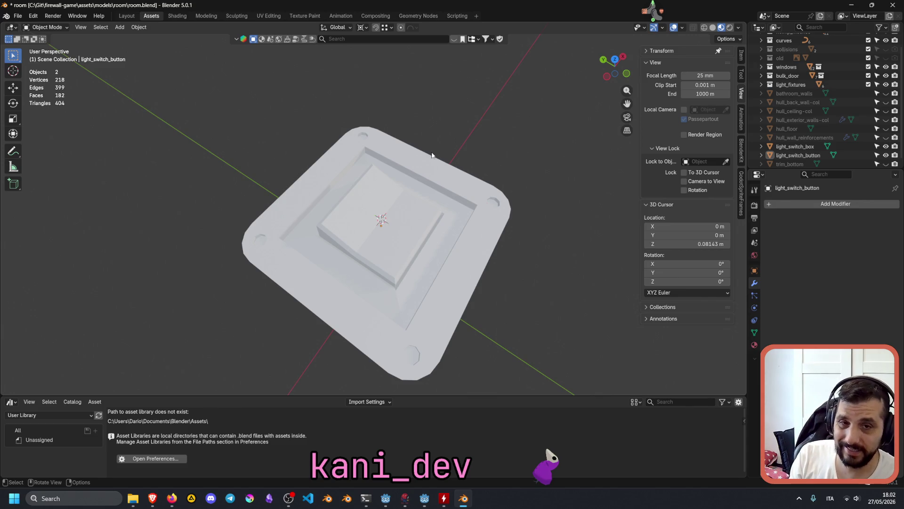
pyautogui.moveTo(332, 223)
pyautogui.mouseDown(button='middle')
pyautogui.moveTo(383, 154)
pyautogui.moveTo(326, 179)
pyautogui.mouseUp(button='middle')
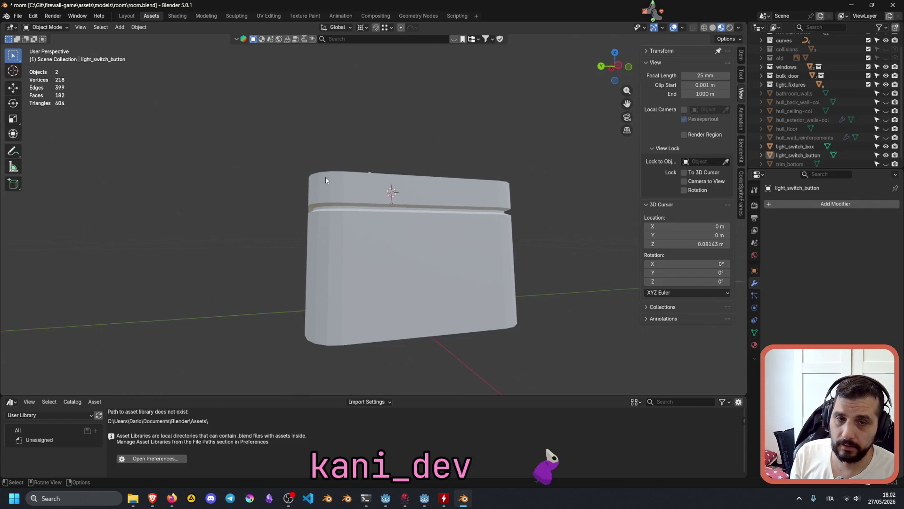
pyautogui.click(333, 198)
# In the box's Edit Mode, mark the groove edge loop as a seam
pyautogui.press('Tab')
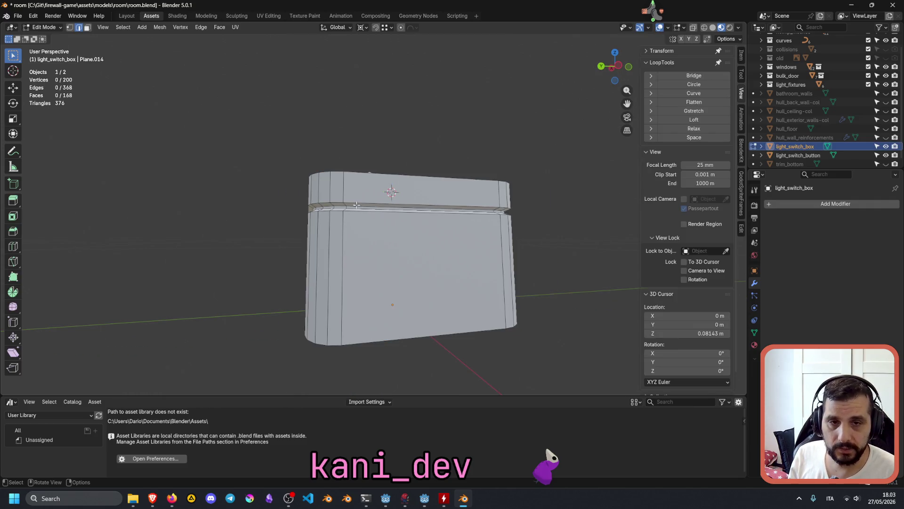
pyautogui.moveTo(349, 202); pyautogui.dragTo(362, 220, button='middle')
pyautogui.scroll(3, 364, 220)
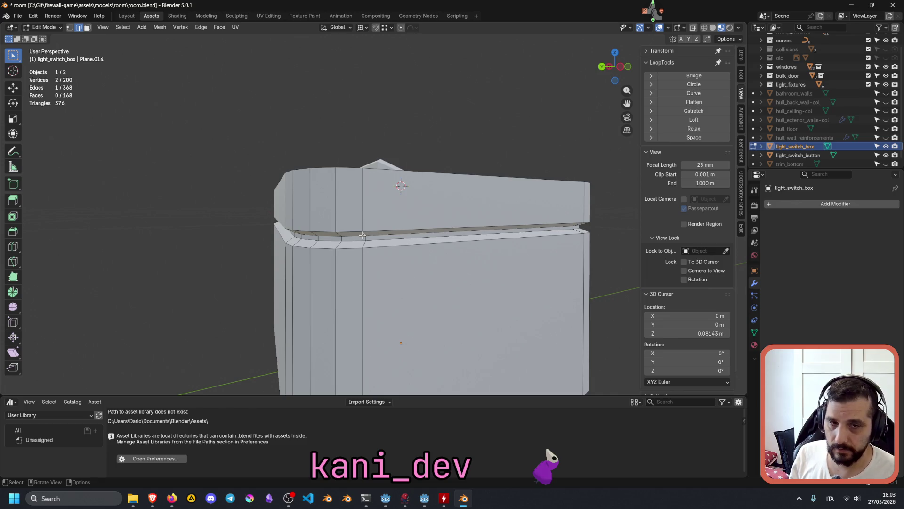
pyautogui.keyDown('alt'); pyautogui.click(362, 235); pyautogui.keyUp('alt')
pyautogui.moveTo(362, 236); pyautogui.dragTo(364, 238, button='middle')
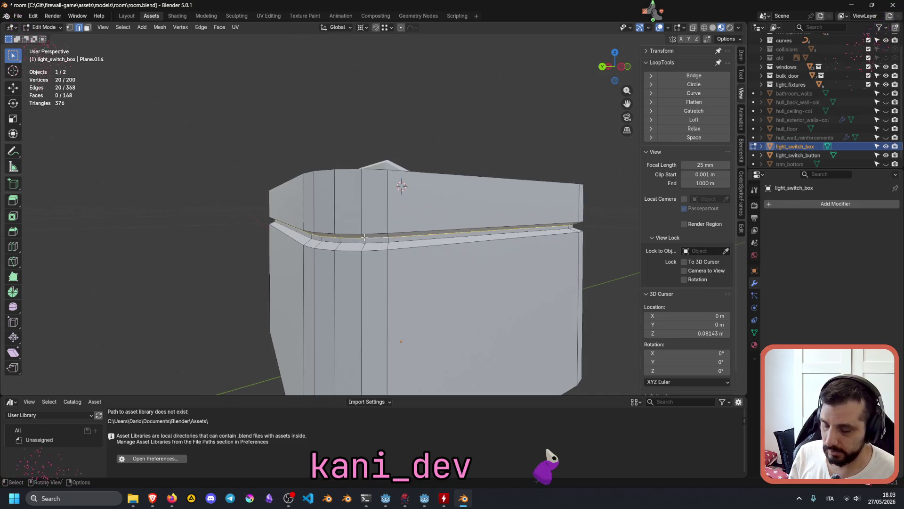
pyautogui.rightClick(364, 237)
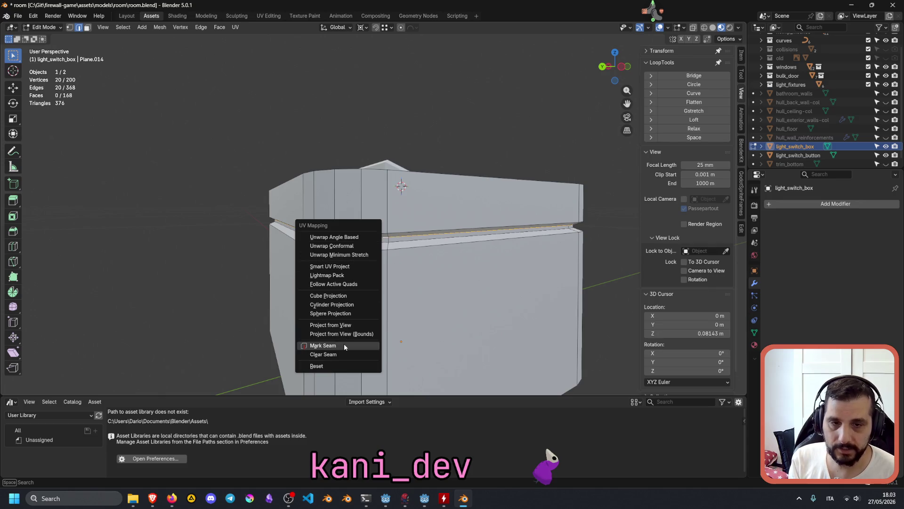
pyautogui.click(344, 343)
# Mark the four vertical corner edge loops of the box as seams
pyautogui.scroll(-2, 425, 250)
pyautogui.moveTo(425, 249)
pyautogui.mouseDown(button='middle')
pyautogui.moveTo(367, 155)
pyautogui.moveTo(353, 188)
pyautogui.moveTo(358, 226)
pyautogui.moveTo(379, 246)
pyautogui.moveTo(367, 248)
pyautogui.moveTo(472, 234)
pyautogui.mouseUp(button='middle')
pyautogui.scroll(-1, 380, 245)
pyautogui.keyDown('alt'); pyautogui.click(357, 212); pyautogui.keyUp('alt')
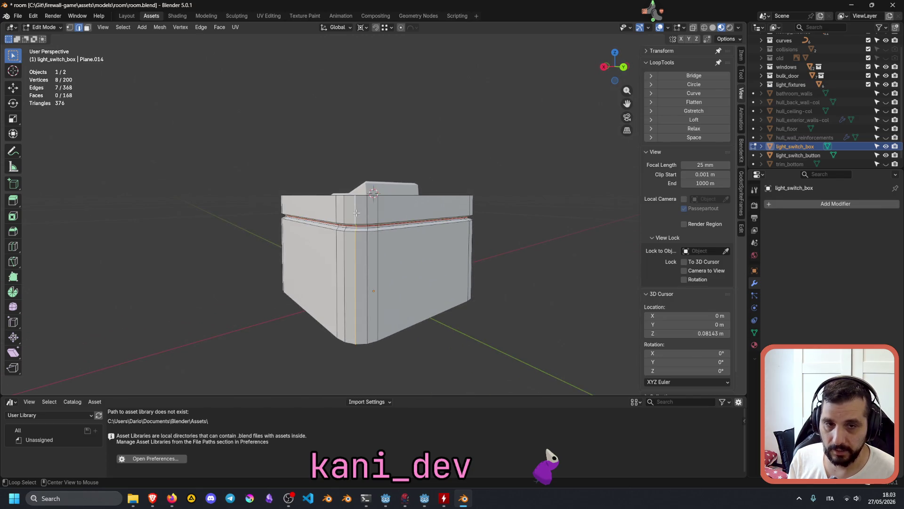
pyautogui.moveTo(356, 213)
pyautogui.mouseDown(button='middle')
pyautogui.moveTo(349, 231)
pyautogui.moveTo(307, 226)
pyautogui.mouseUp(button='middle')
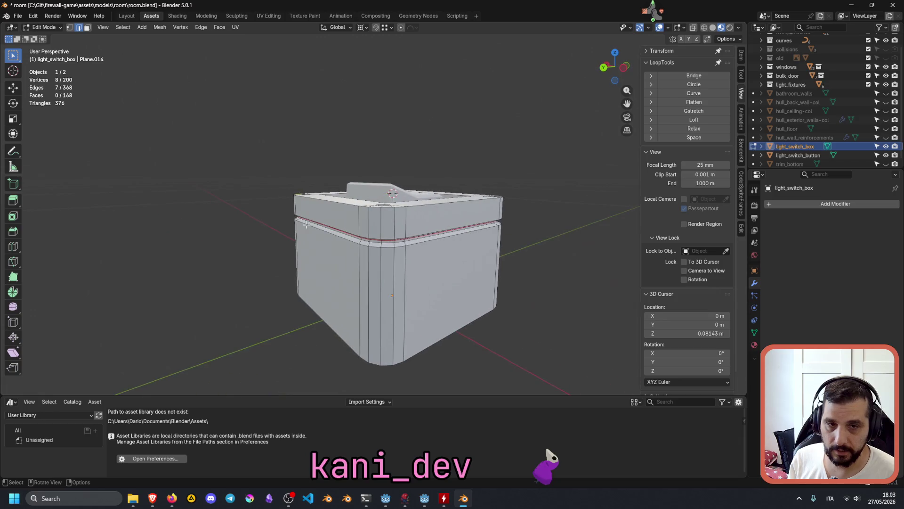
pyautogui.keyDown('alt'); pyautogui.keyDown('shift'); pyautogui.click(381, 221); pyautogui.keyUp('shift'); pyautogui.keyUp('alt')
pyautogui.moveTo(380, 220)
pyautogui.mouseDown(button='middle')
pyautogui.moveTo(340, 234)
pyautogui.moveTo(361, 237)
pyautogui.mouseUp(button='middle')
pyautogui.keyDown('alt'); pyautogui.keyDown('shift'); pyautogui.click(340, 233); pyautogui.keyUp('shift'); pyautogui.keyUp('alt')
pyautogui.keyDown('alt'); pyautogui.keyDown('shift'); pyautogui.click(360, 237); pyautogui.keyUp('shift'); pyautogui.keyUp('alt')
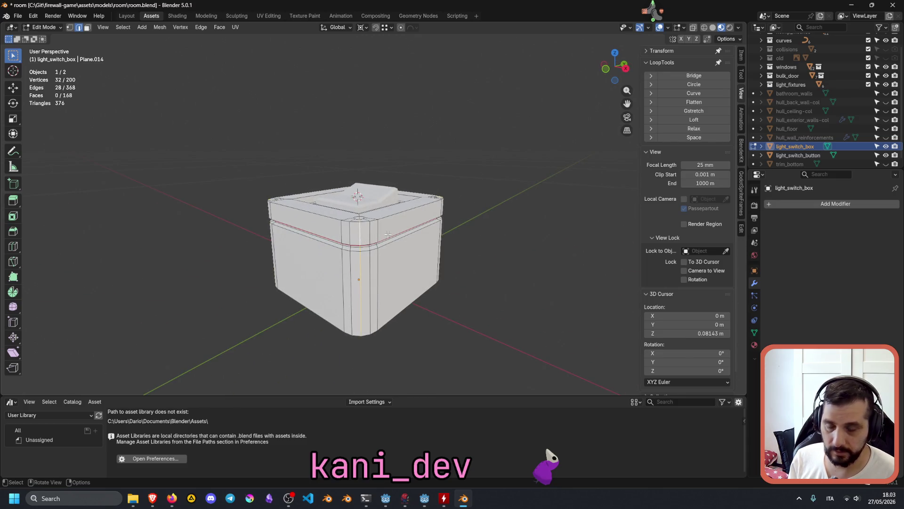
pyautogui.rightClick(383, 234)
pyautogui.click(383, 234)
# Switch to wireframe, select the whole box mesh, and unwrap it with the Conformal method
pyautogui.moveTo(383, 233)
pyautogui.mouseDown(button='middle')
pyautogui.moveTo(396, 261)
pyautogui.moveTo(527, 216)
pyautogui.moveTo(537, 224)
pyautogui.moveTo(504, 199)
pyautogui.mouseUp(button='middle')
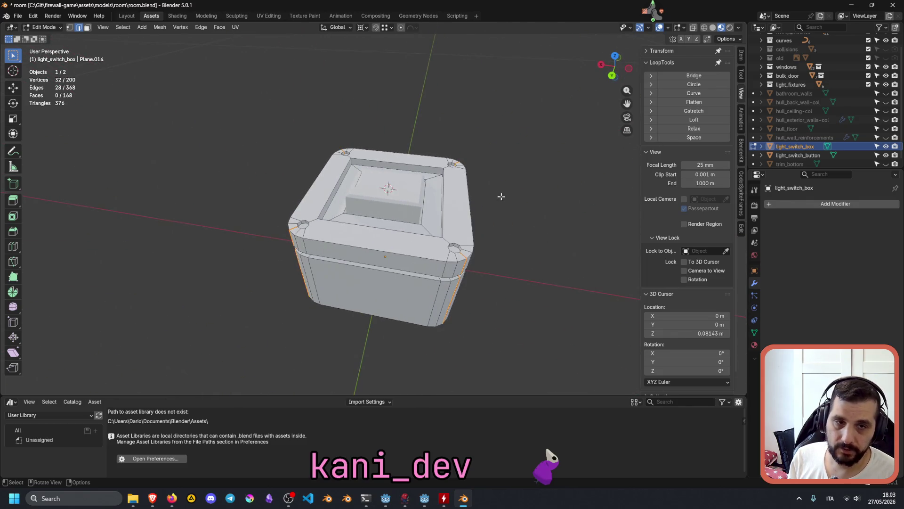
pyautogui.moveTo(436, 181)
pyautogui.mouseDown(button='middle')
pyautogui.moveTo(531, 180)
pyautogui.moveTo(438, 220)
pyautogui.mouseUp(button='middle')
pyautogui.scroll(-3, 438, 220)
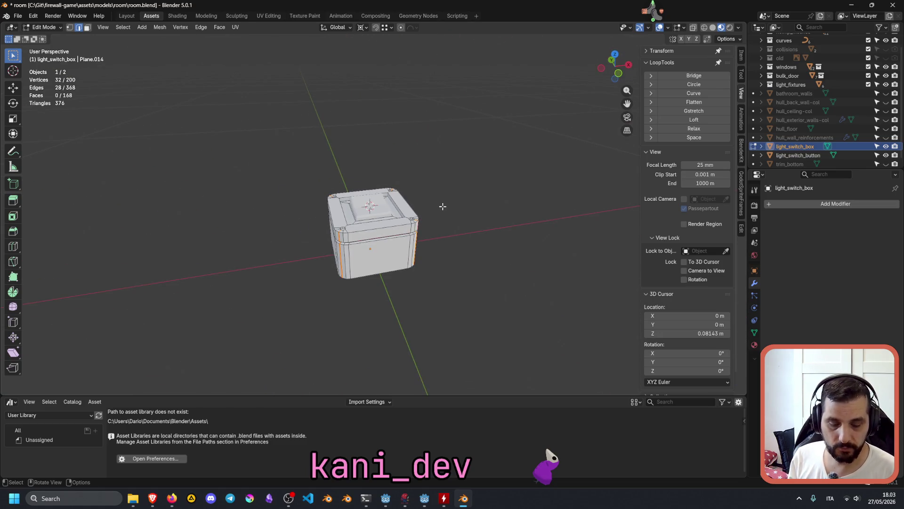
pyautogui.press('KP_7')
pyautogui.click(443, 207)
pyautogui.click(704, 27)
pyautogui.scroll(2, 376, 259)
pyautogui.moveTo(375, 259)
pyautogui.mouseDown(button='middle')
pyautogui.moveTo(366, 216)
pyautogui.moveTo(413, 201)
pyautogui.moveTo(454, 212)
pyautogui.mouseUp(button='middle')
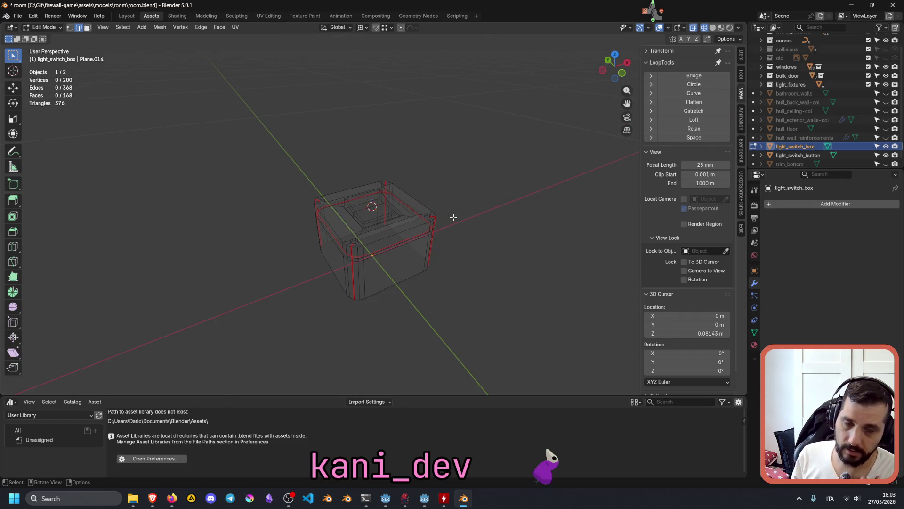
pyautogui.press('a')
pyautogui.press('u')
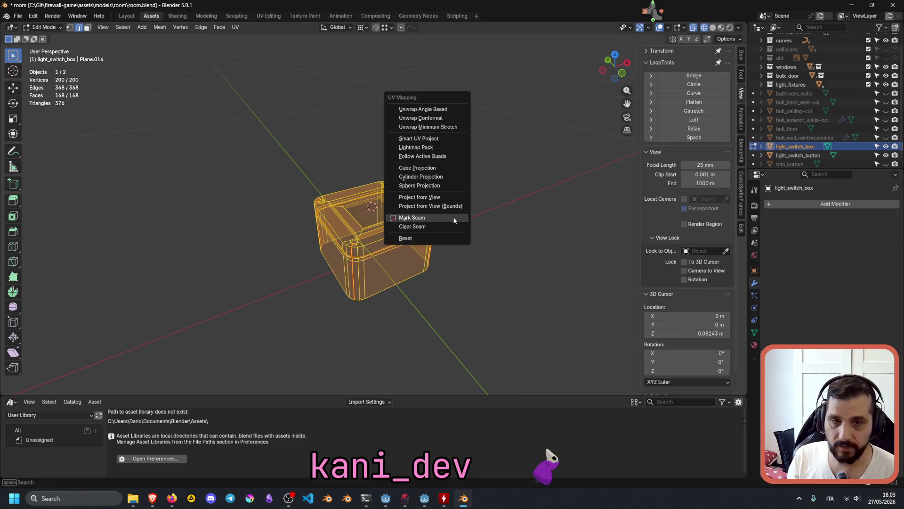
pyautogui.click(444, 117)
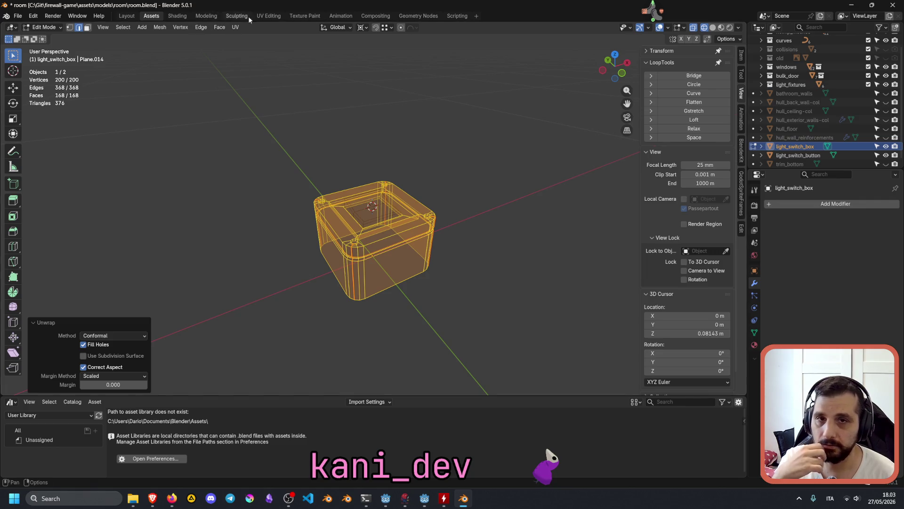
# In the UV Editing workspace, zoom and centre on the box's UV islands
pyautogui.click(273, 16)
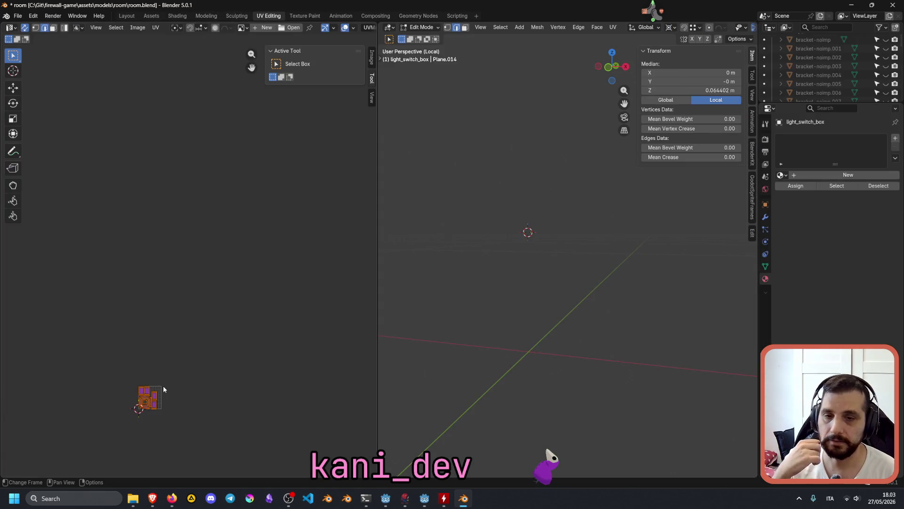
pyautogui.moveTo(165, 378); pyautogui.dragTo(240, 289, button='middle')
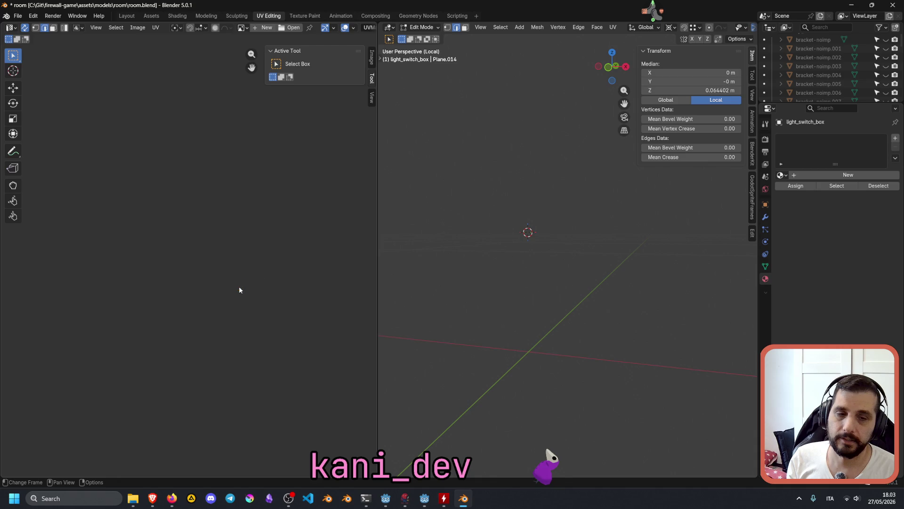
pyautogui.scroll(-2, 239, 289)
pyautogui.scroll(3, 236, 365)
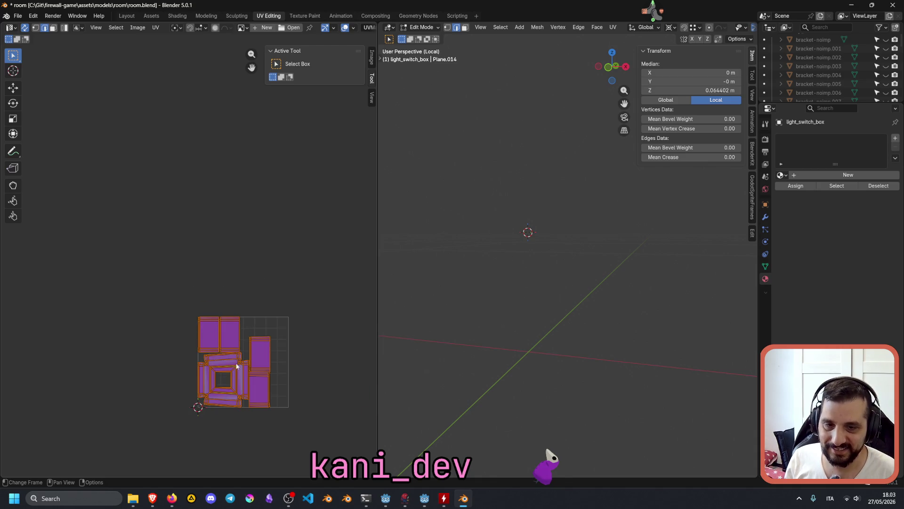
pyautogui.scroll(4, 236, 365)
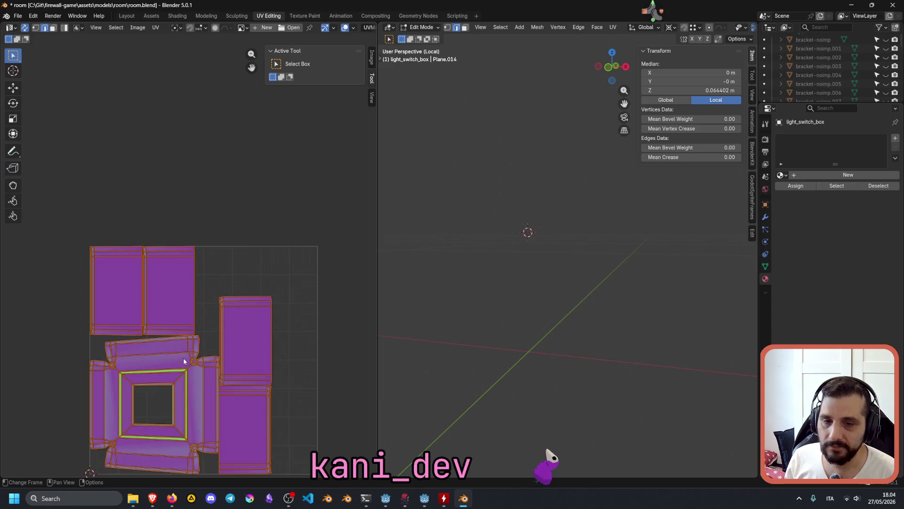
pyautogui.scroll(1, 184, 361)
pyautogui.moveTo(95, 384); pyautogui.dragTo(109, 303, button='middle')
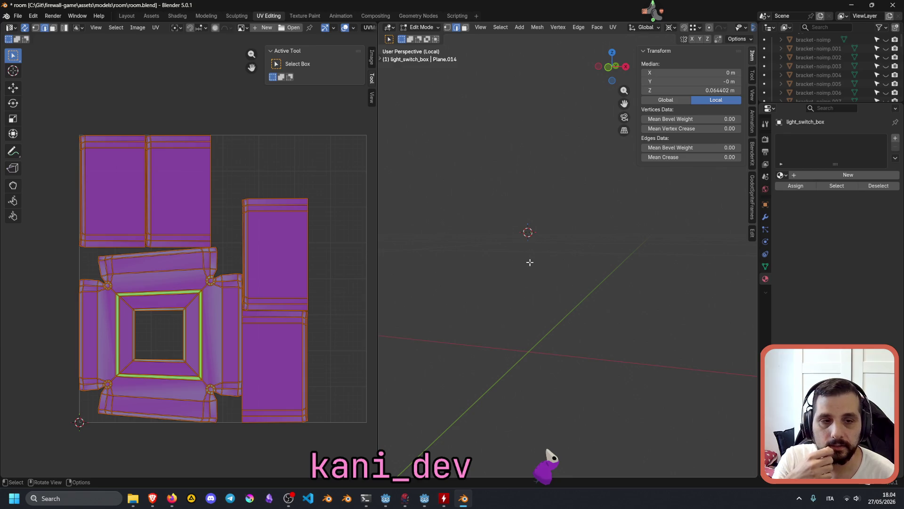
# Set the viewport to solid shading with X-ray on and return to Object Mode
pyautogui.moveTo(537, 252)
pyautogui.mouseDown(button='middle')
pyautogui.moveTo(533, 271)
pyautogui.moveTo(549, 258)
pyautogui.moveTo(577, 195)
pyautogui.mouseUp(button='middle')
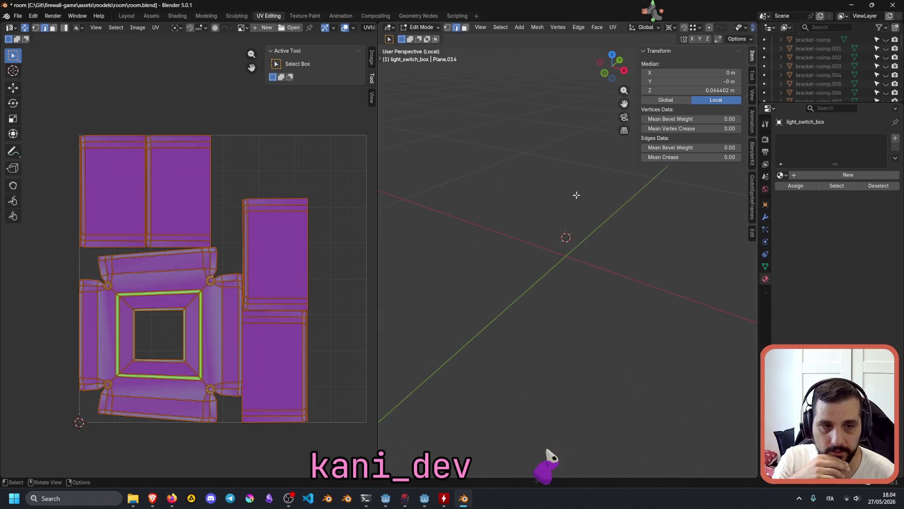
pyautogui.scroll(-5, 721, 25)
pyautogui.click(724, 28)
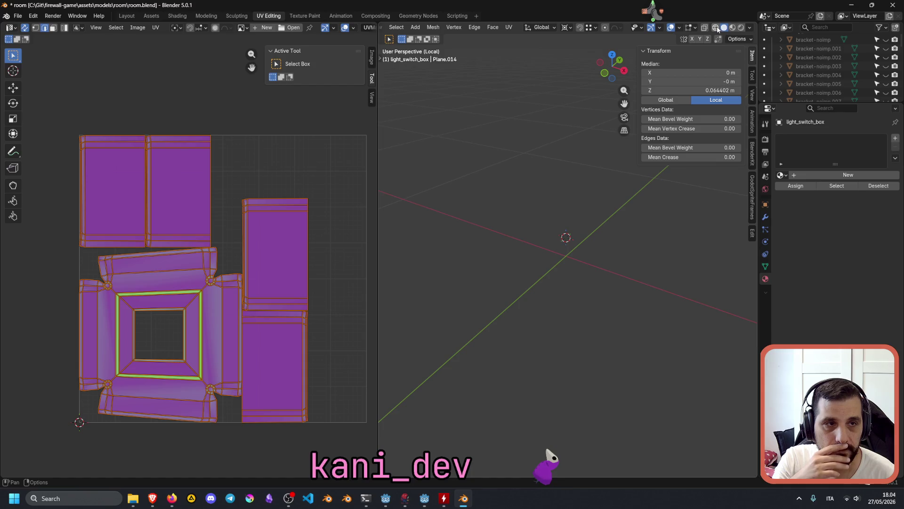
pyautogui.hotkey('alt', 'z')
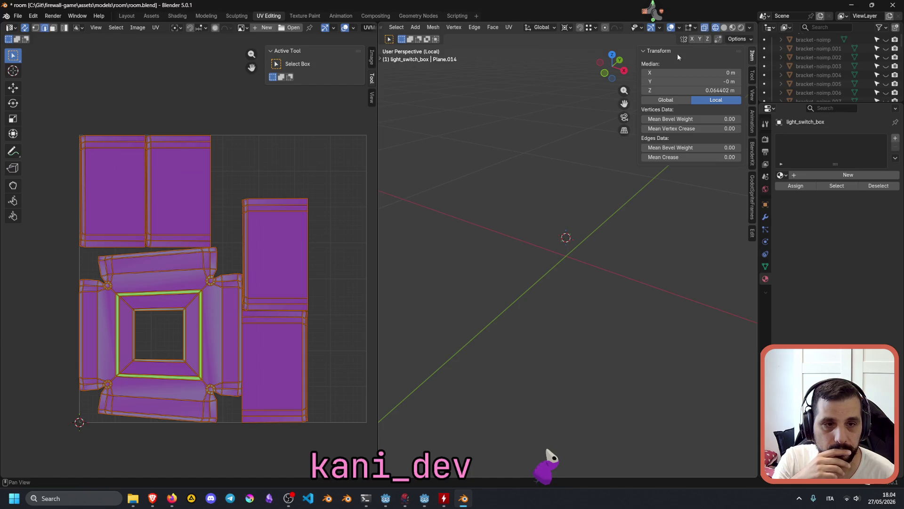
pyautogui.press('Tab')
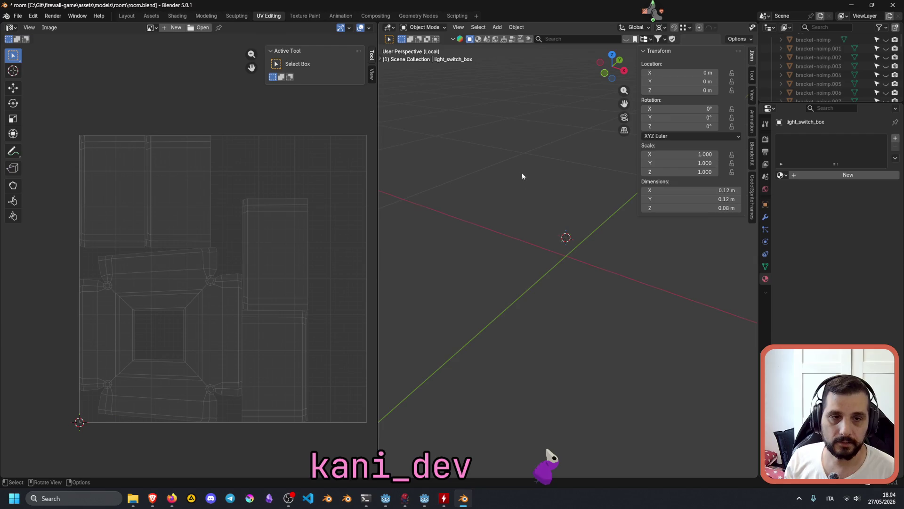
# Unhide the bracket objects with Alt+H and deselect them
pyautogui.hotkey('alt', 'h')
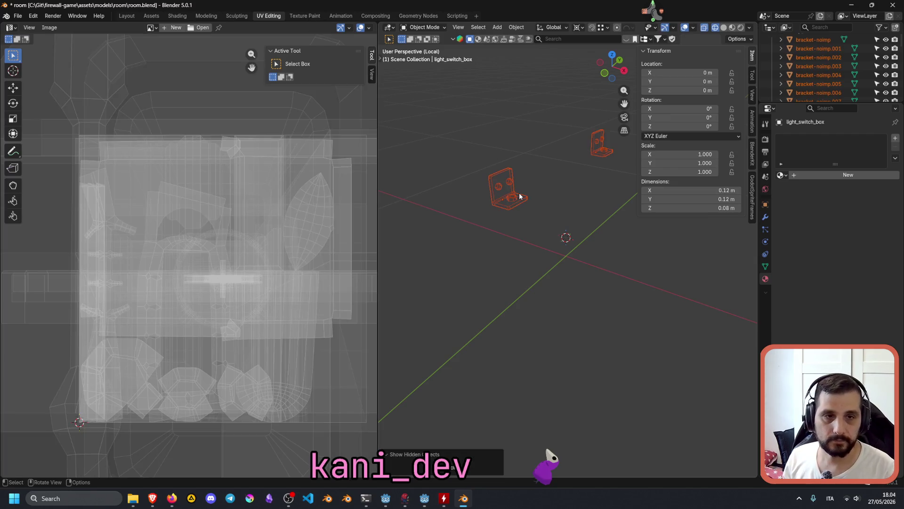
pyautogui.click(567, 196)
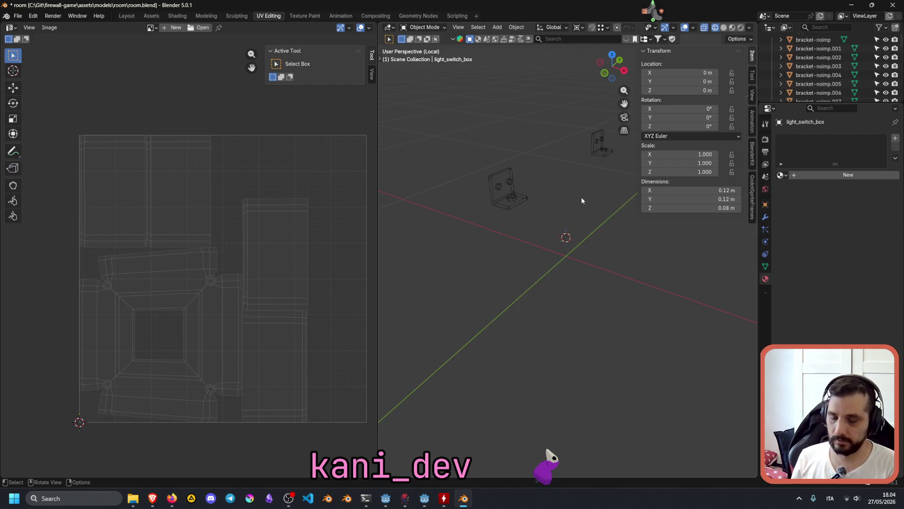
pyautogui.press('Tab')
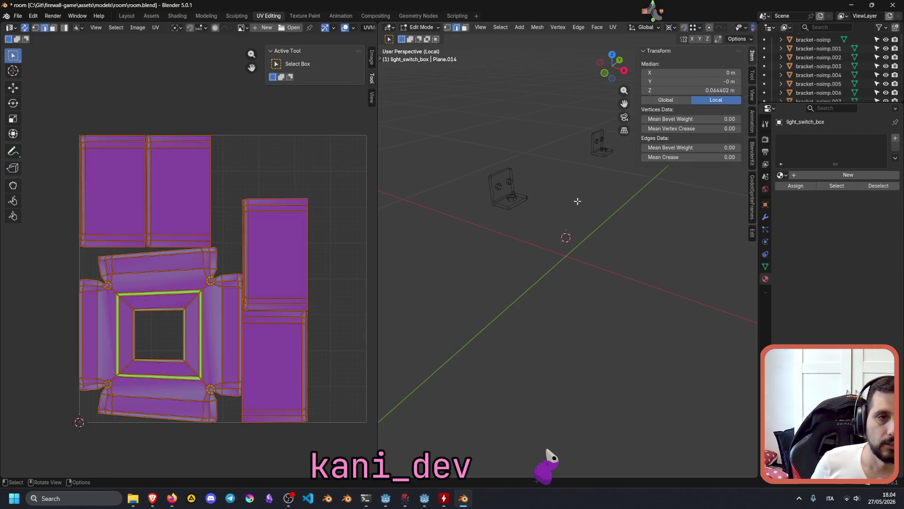
pyautogui.press('Tab')
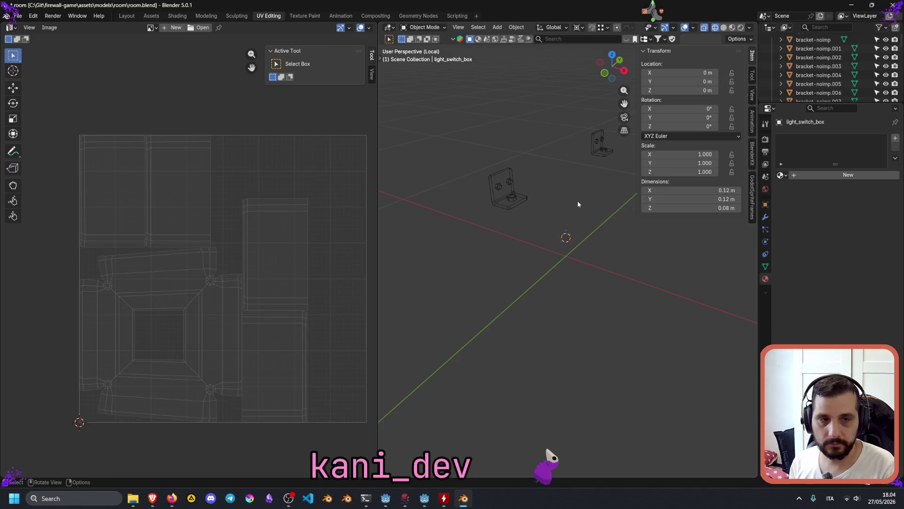
# Drag the Outliner border down to enlarge its list, then bring up the Twitch user manager
pyautogui.scroll(-3, 577, 200)
pyautogui.scroll(-3, 578, 203)
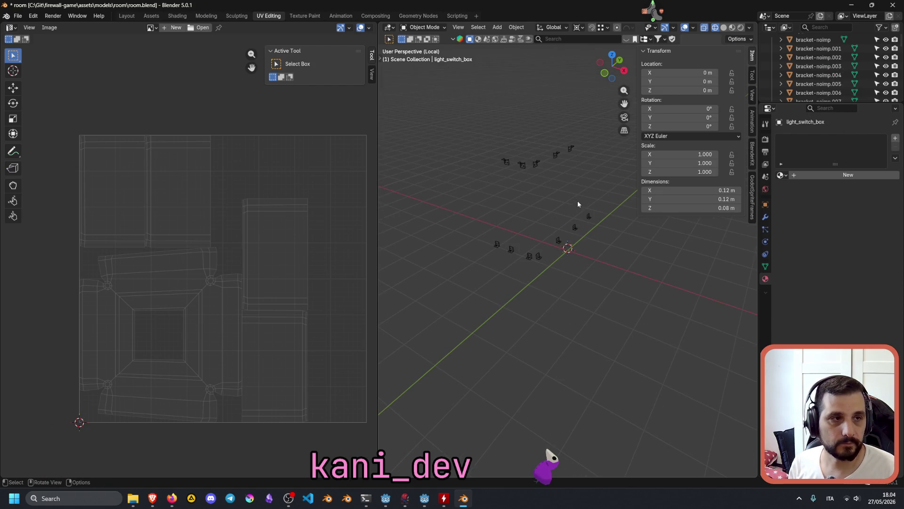
pyautogui.scroll(5, 582, 199)
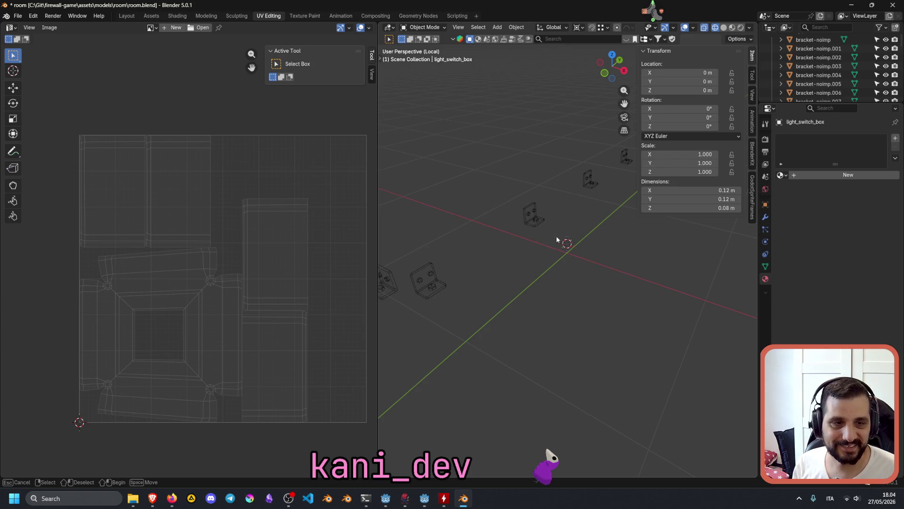
pyautogui.scroll(-5, 829, 57)
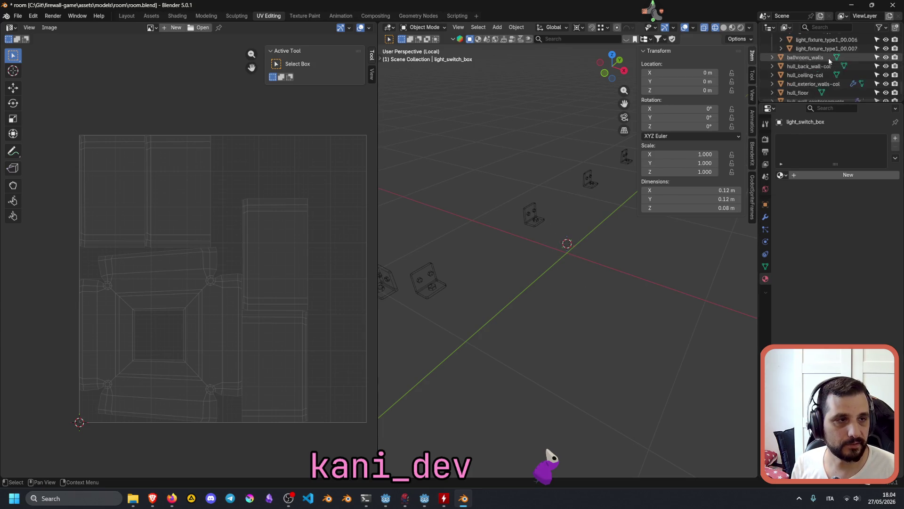
pyautogui.scroll(-5, 829, 57)
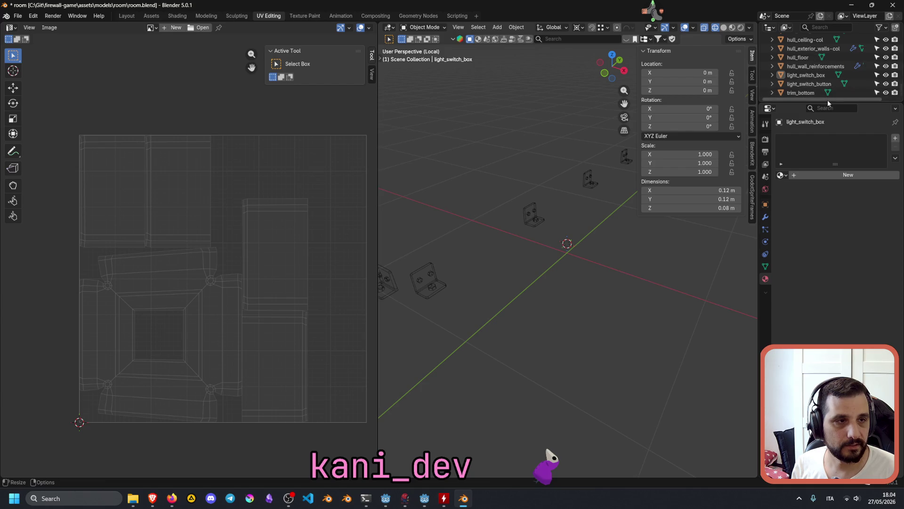
pyautogui.moveTo(827, 102); pyautogui.dragTo(829, 343)
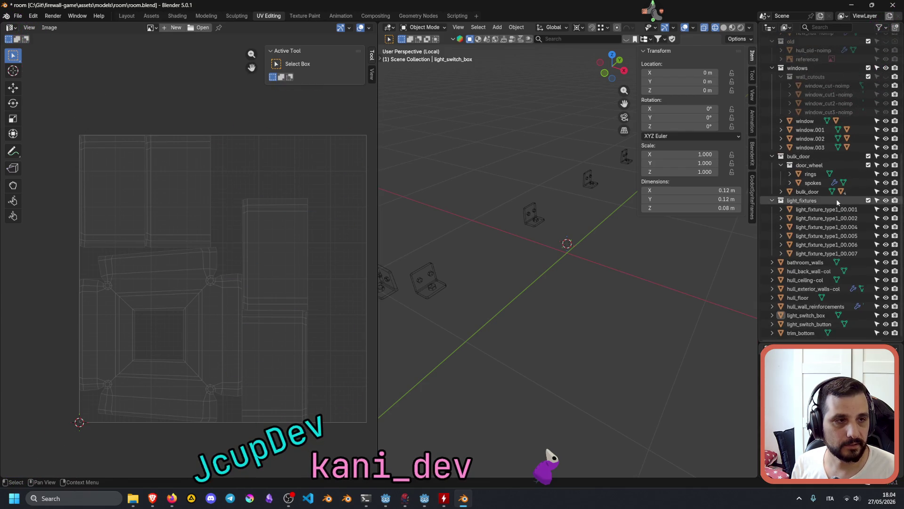
pyautogui.scroll(2, 836, 174)
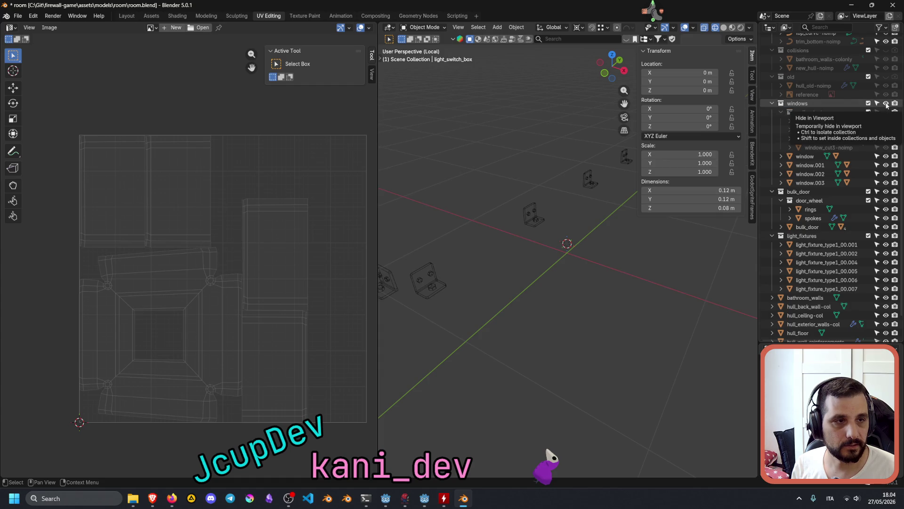
pyautogui.scroll(7, 843, 109)
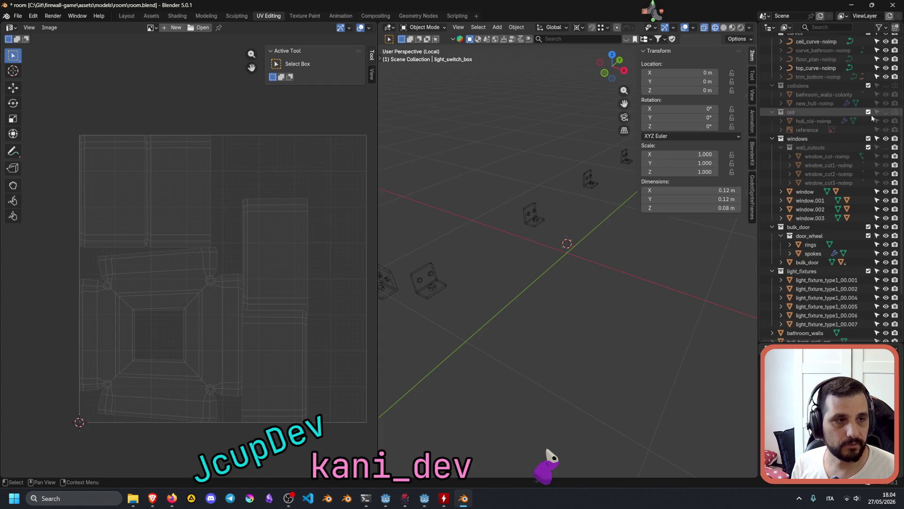
pyautogui.scroll(-9, 868, 121)
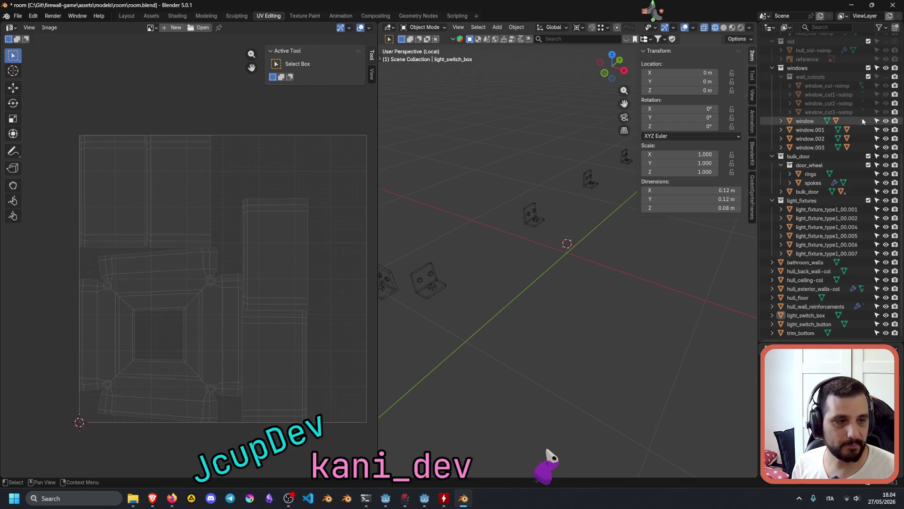
pyautogui.click(646, 35)
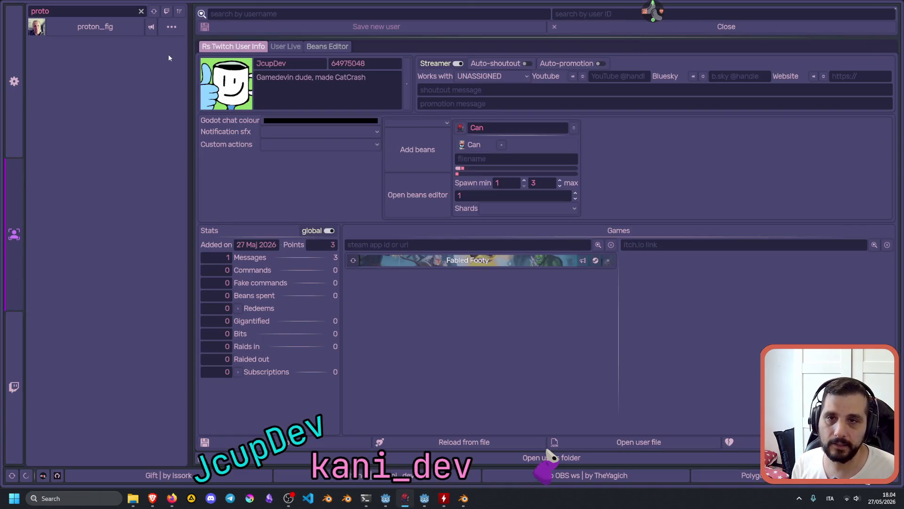
# Clear the user filter and filter the list by the open viewer's username
pyautogui.click(141, 11)
pyautogui.write('Jcup')
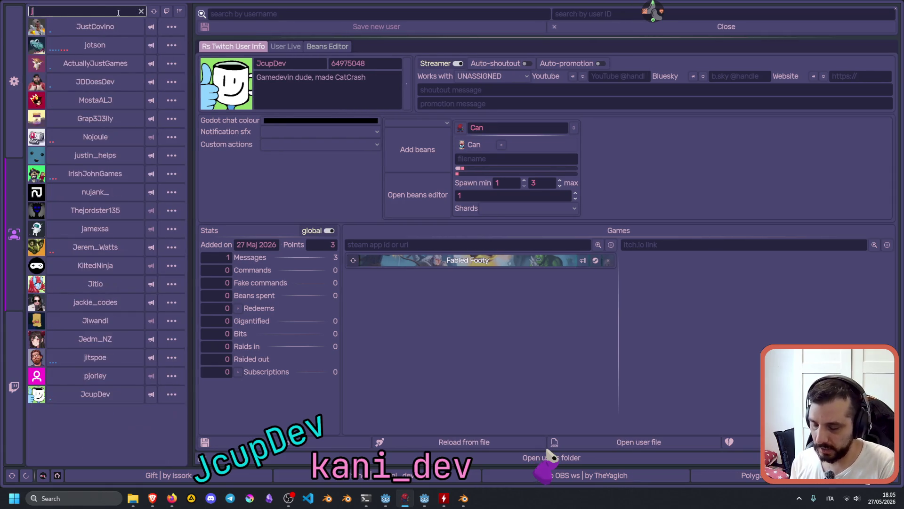
pyautogui.press('Return')
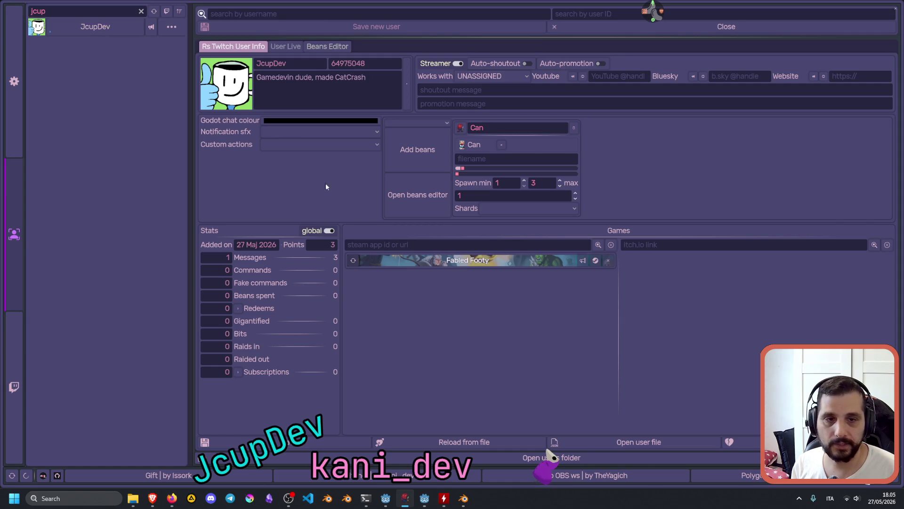
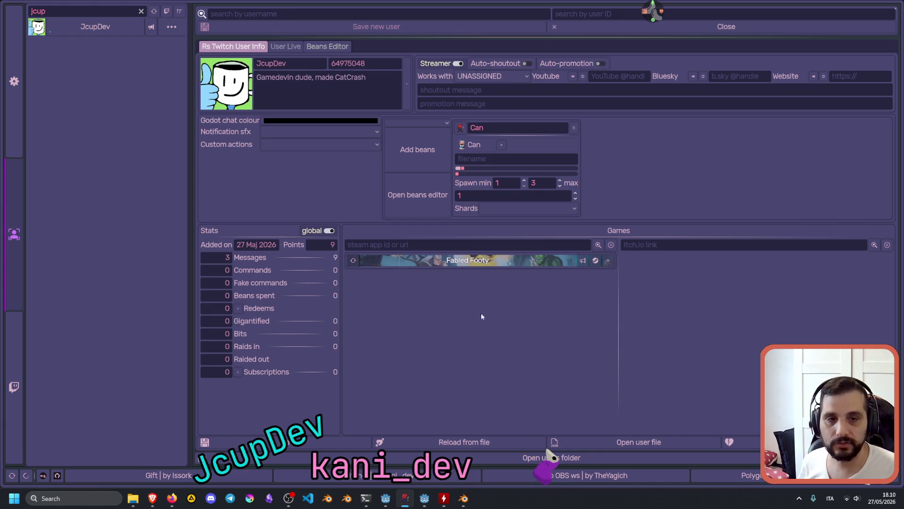
# Open Fabled Footy's Steam link from the Games list in the Twitch bot tool
pyautogui.click(501, 262)
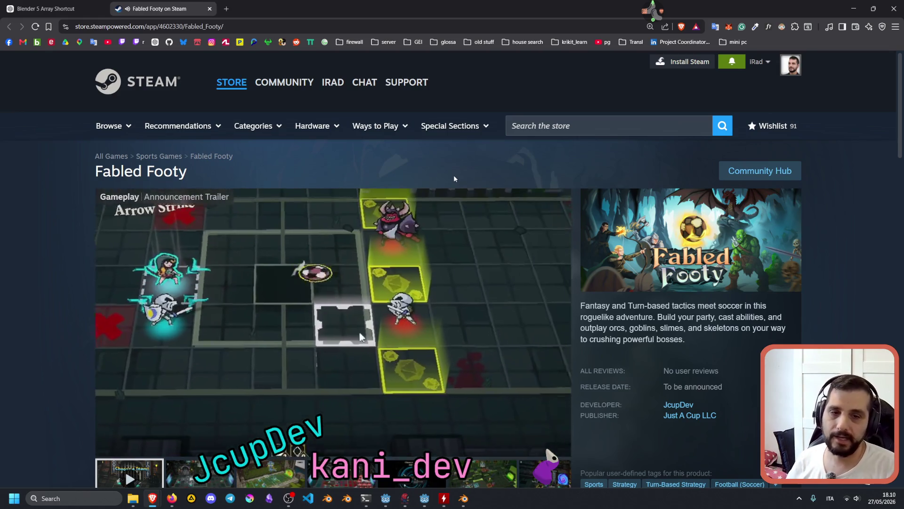
# Scroll the Fabled Footy page down and back up to view the trailer and release details
pyautogui.scroll(-3, 538, 183)
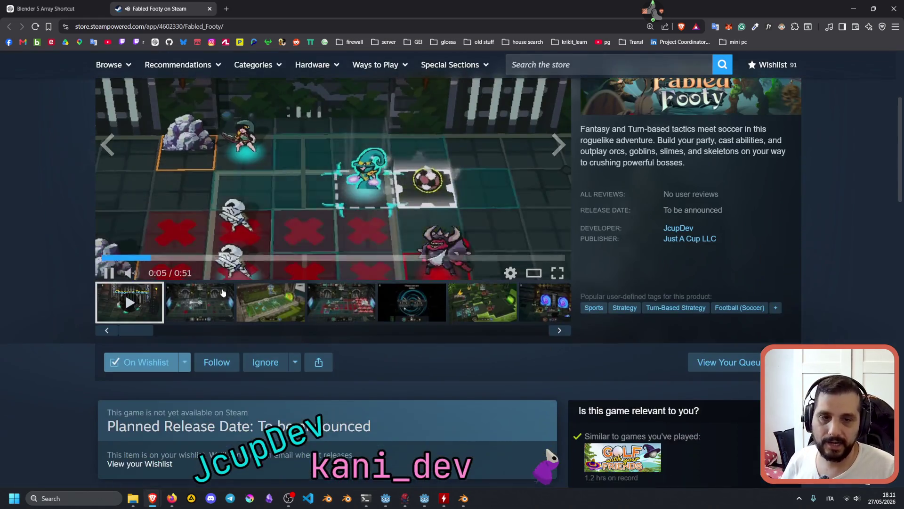
pyautogui.scroll(1, 538, 183)
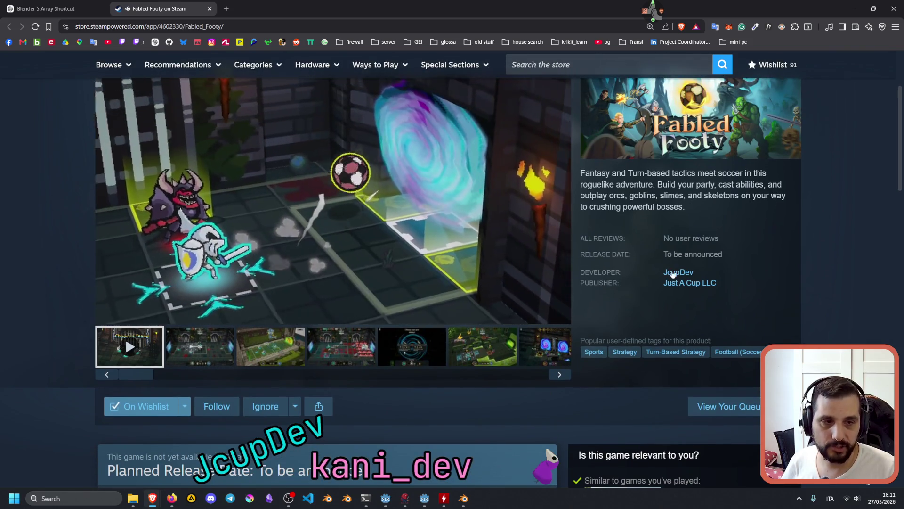
pyautogui.scroll(1, 676, 273)
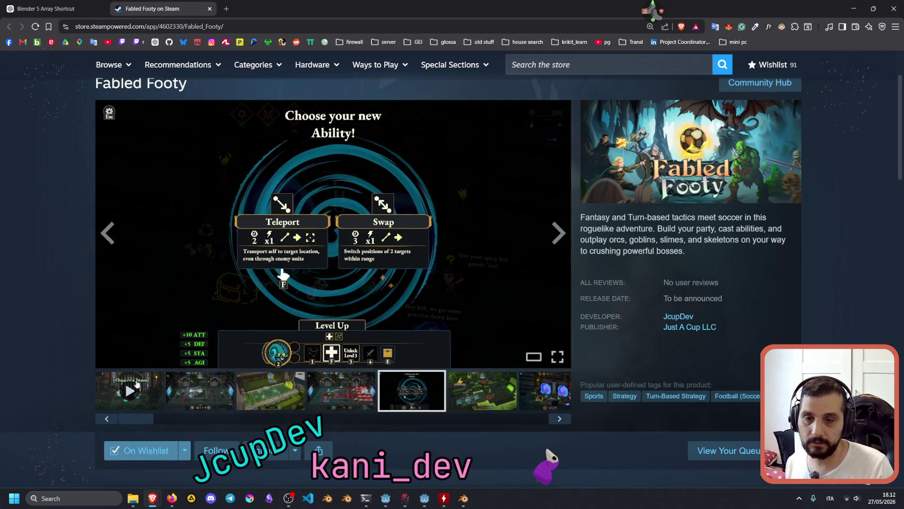
# Play the announcement trailer, skim About This Game to System Requirements, then return to the top
pyautogui.click(139, 384)
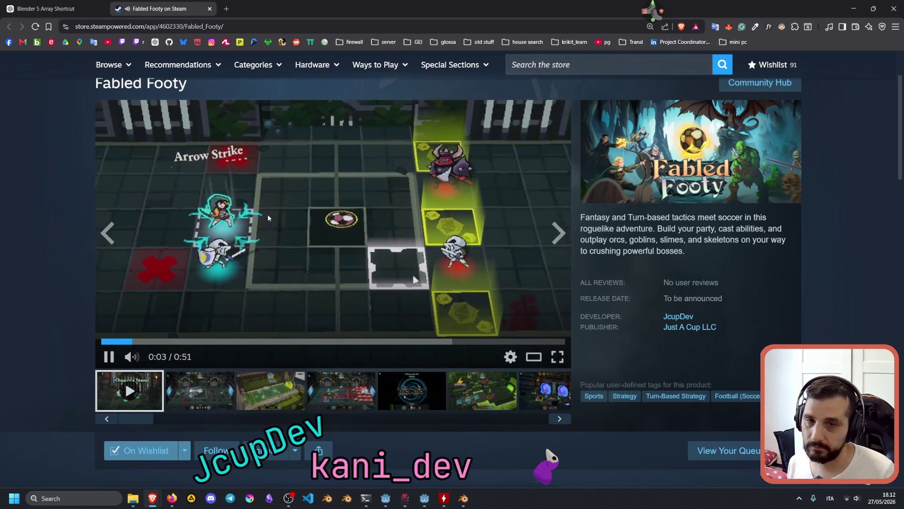
pyautogui.scroll(-4, 366, 277)
pyautogui.scroll(-10, 365, 272)
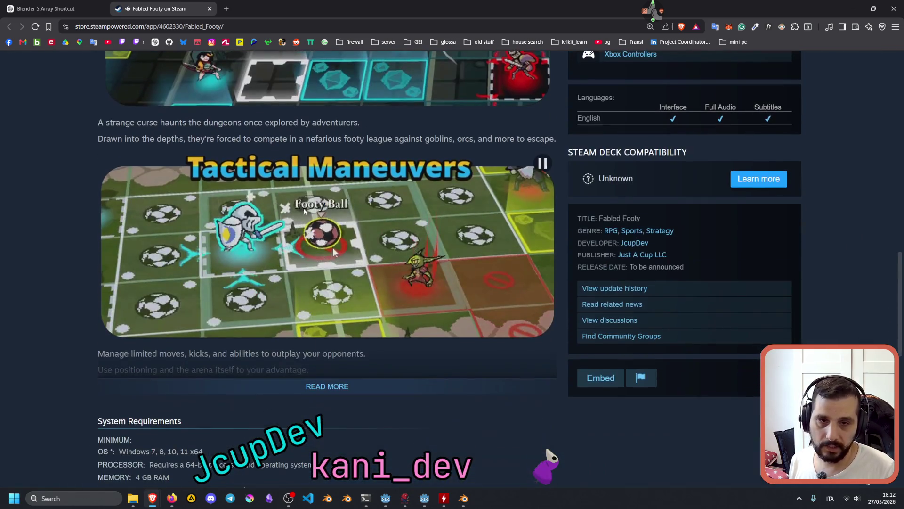
pyautogui.scroll(-4, 306, 241)
pyautogui.scroll(7, 304, 253)
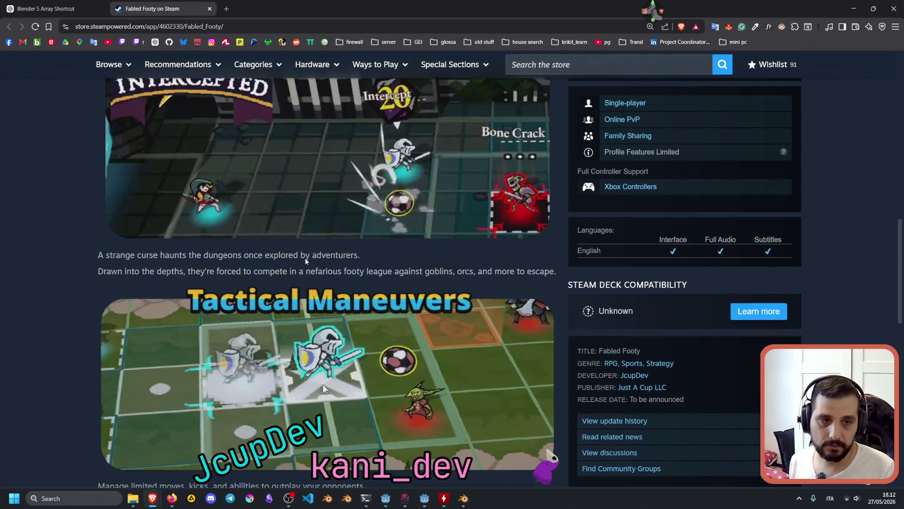
pyautogui.scroll(15, 305, 260)
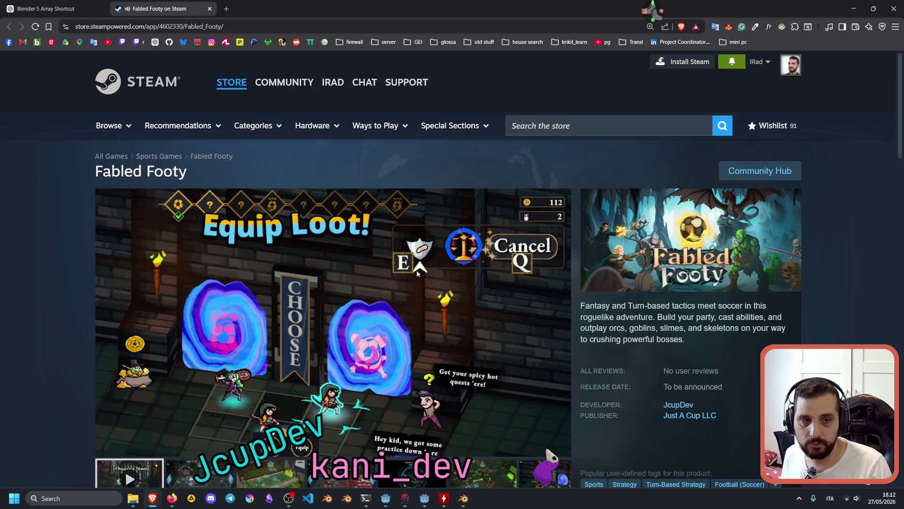
pyautogui.scroll(-10, 301, 368)
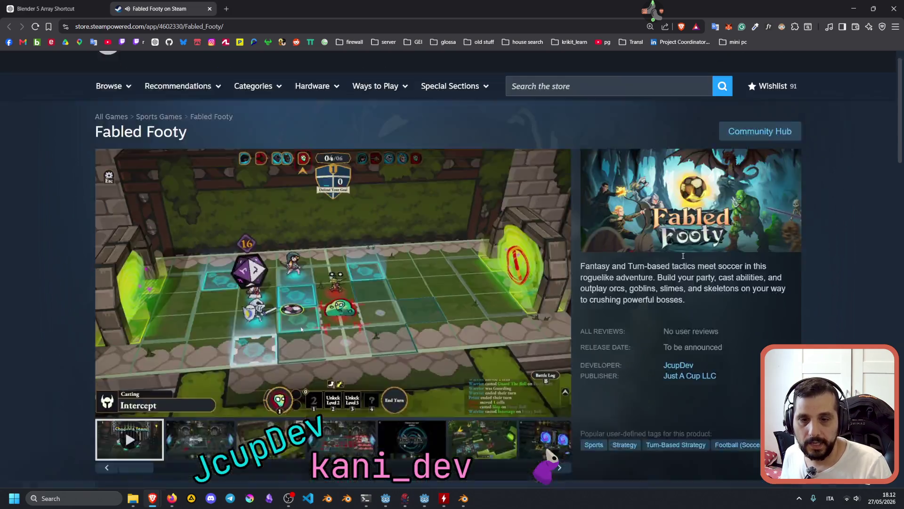
pyautogui.scroll(10, 291, 288)
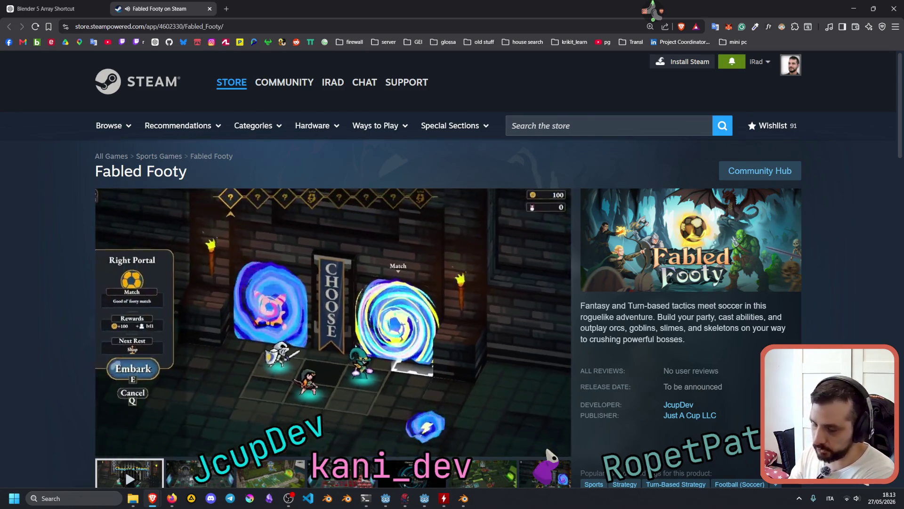
pyautogui.scroll(-5, 125, 302)
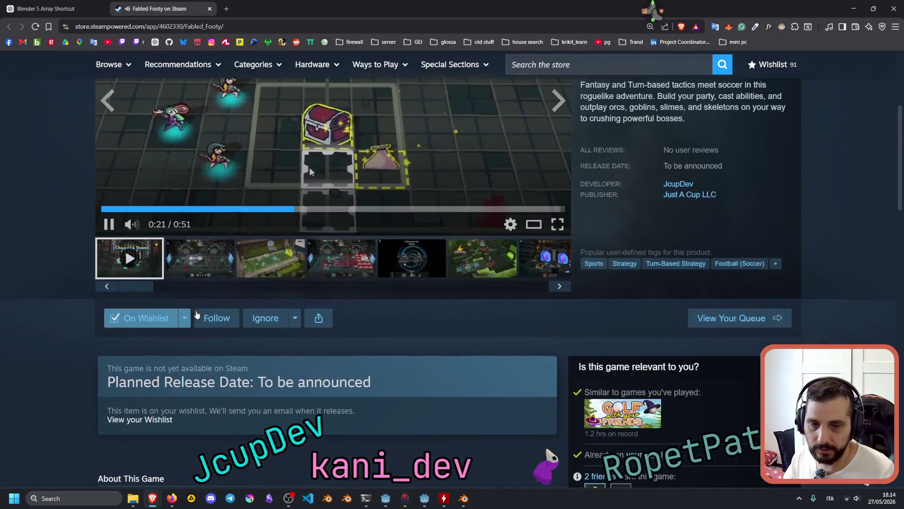
pyautogui.scroll(-2, 160, 280)
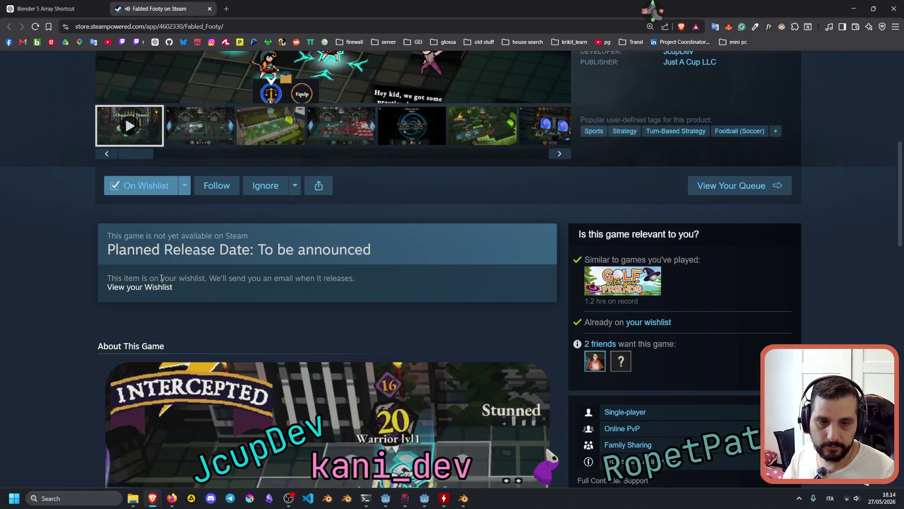
pyautogui.scroll(7, 161, 278)
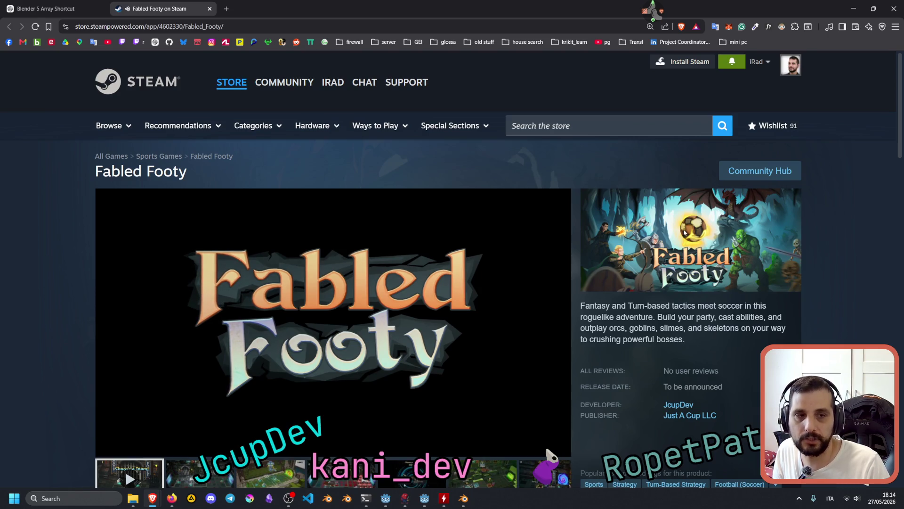
pyautogui.scroll(-3, 644, 305)
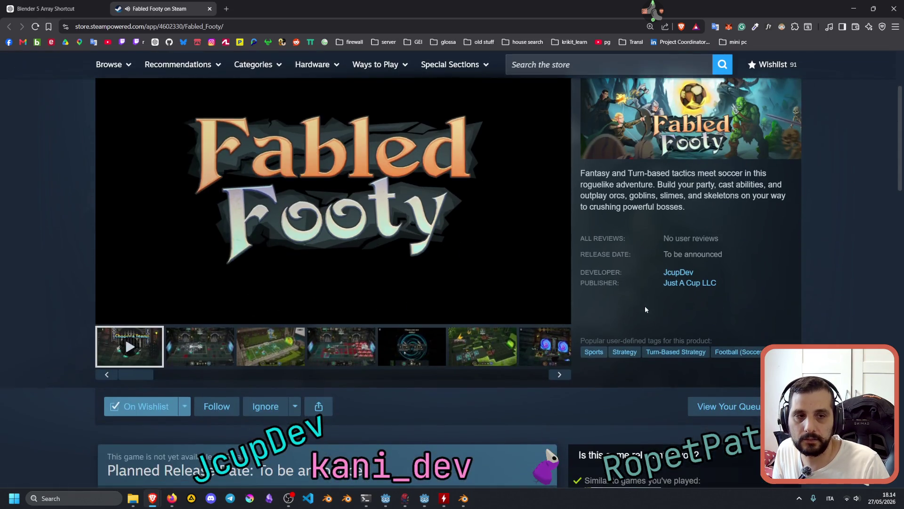
pyautogui.scroll(-1, 637, 305)
pyautogui.scroll(4, 643, 292)
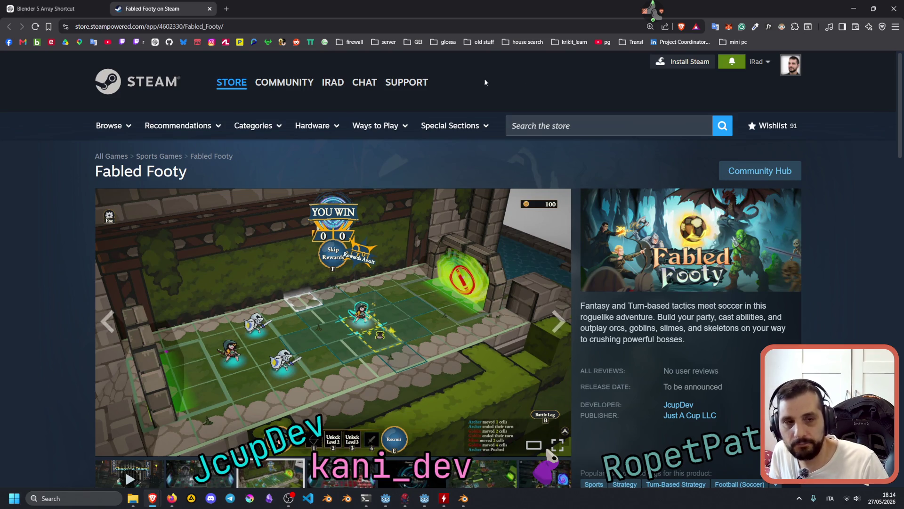
pyautogui.scroll(-3, 612, 229)
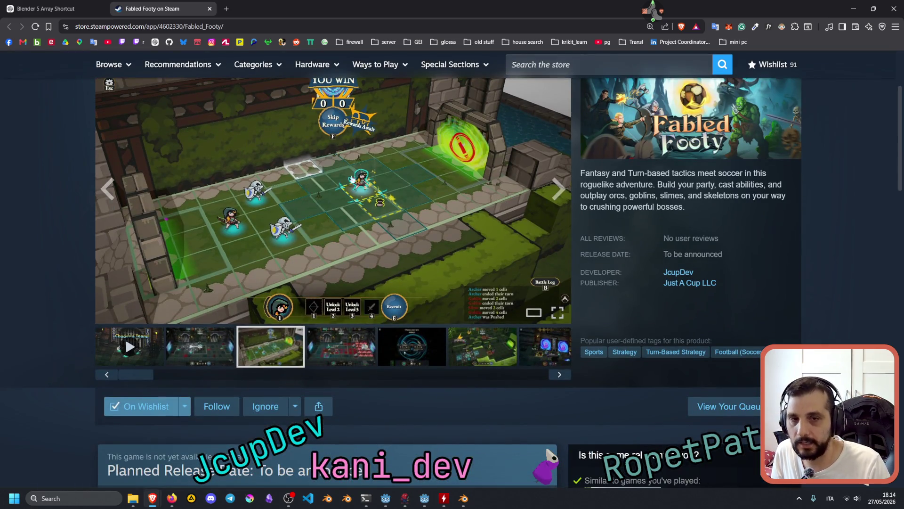
pyautogui.scroll(3, 694, 248)
pyautogui.scroll(-5, 691, 278)
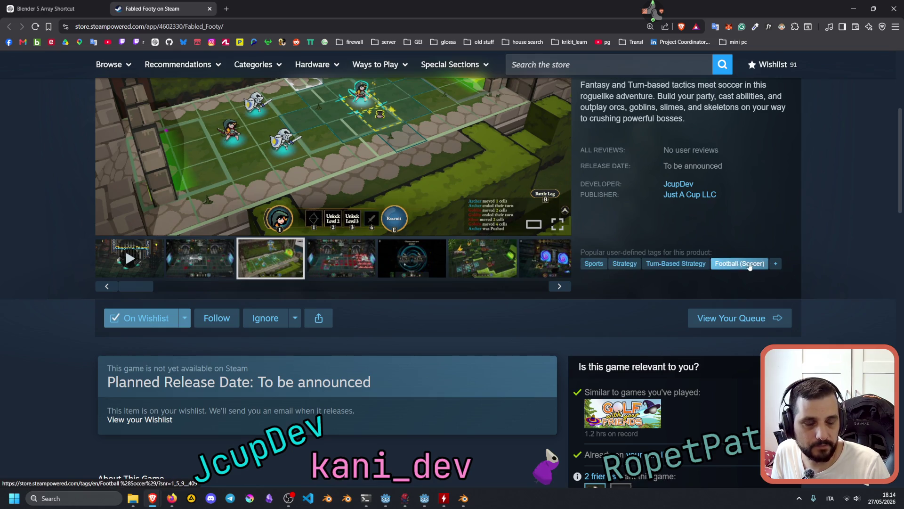
pyautogui.scroll(-5, 601, 255)
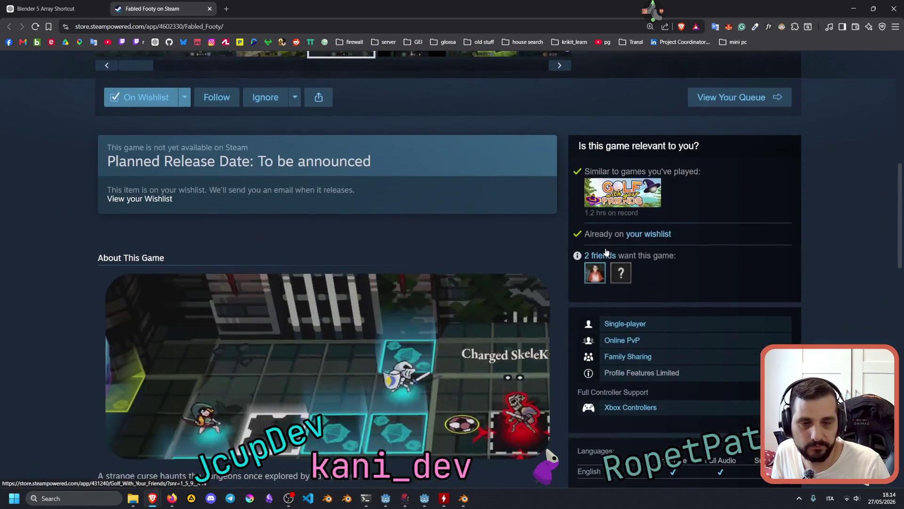
pyautogui.scroll(4, 606, 244)
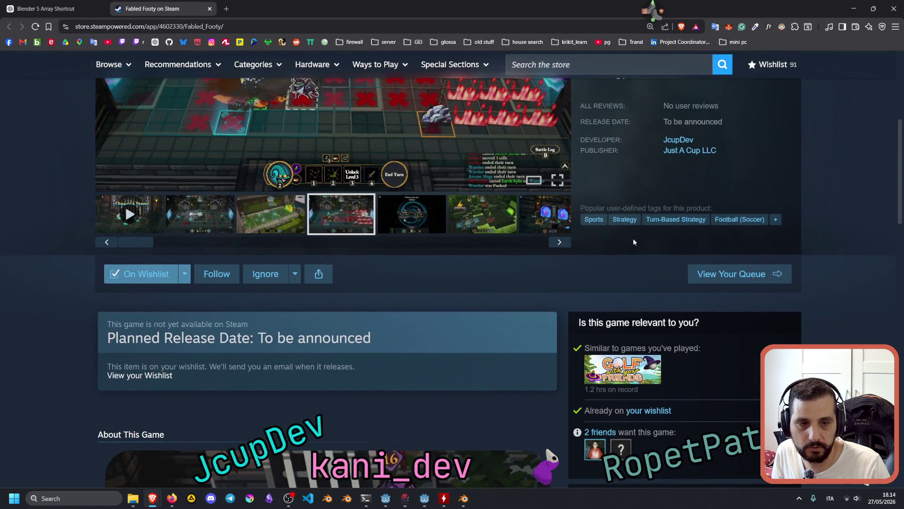
pyautogui.scroll(-1, 633, 240)
pyautogui.scroll(1, 632, 240)
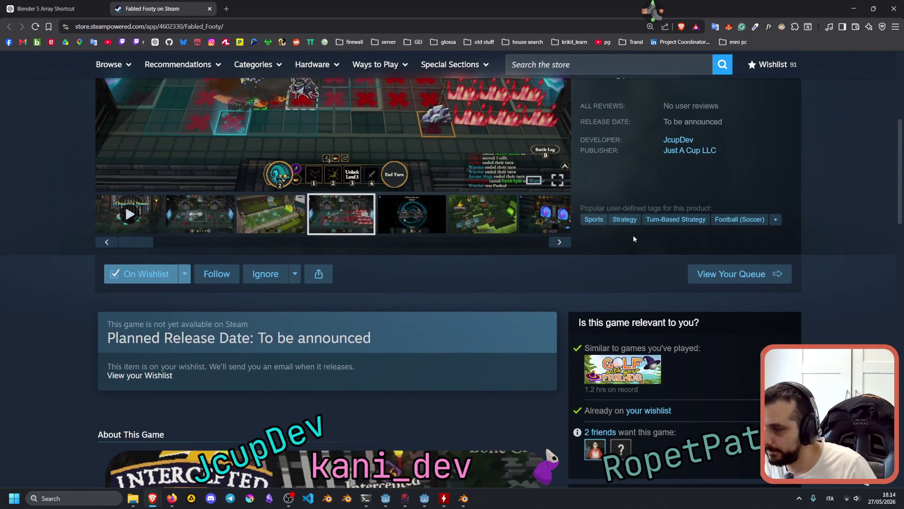
pyautogui.scroll(3, 632, 234)
pyautogui.scroll(1, 632, 233)
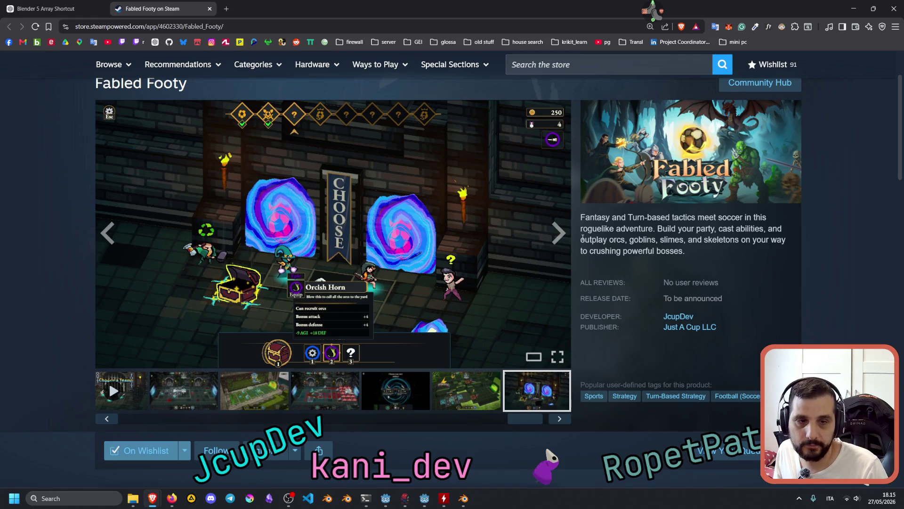
pyautogui.scroll(-7, 454, 231)
pyautogui.scroll(8, 454, 231)
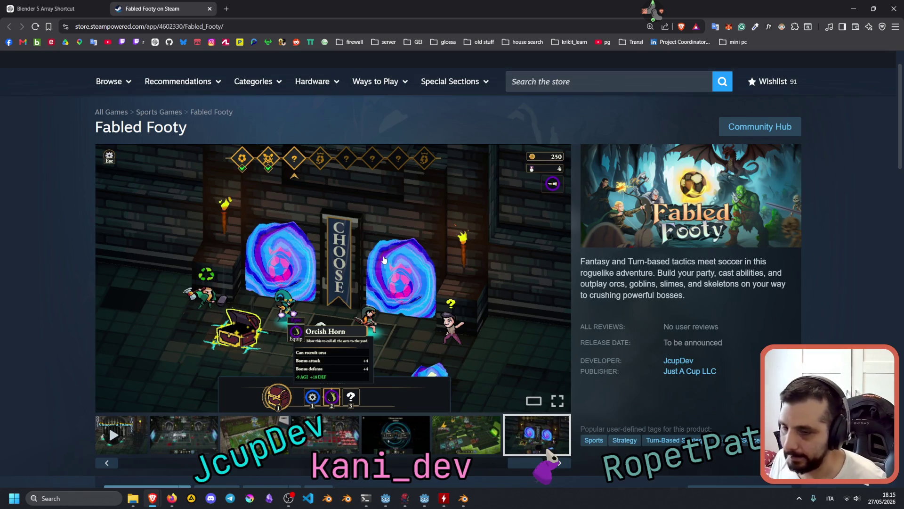
pyautogui.moveTo(376, 258)
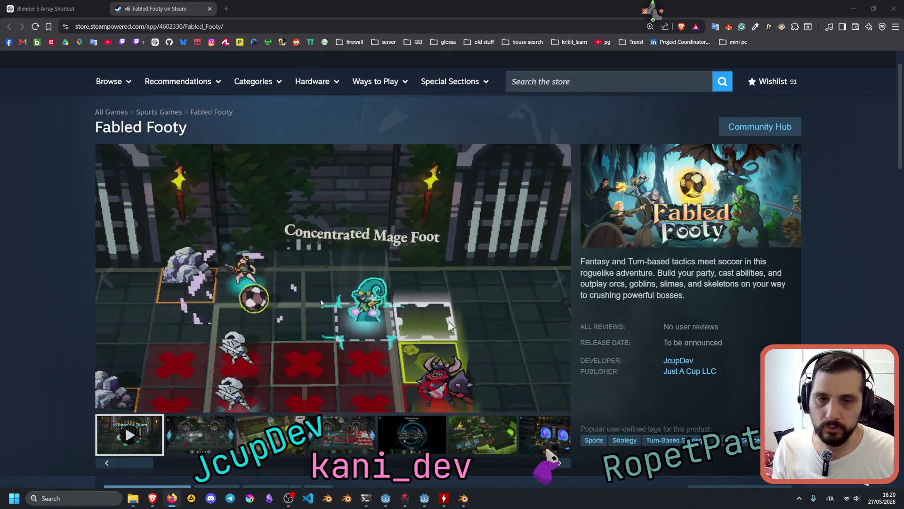
# Let the Fabled Footy trailer run to its 0:51 closing title card
pyautogui.moveTo(379, 264)
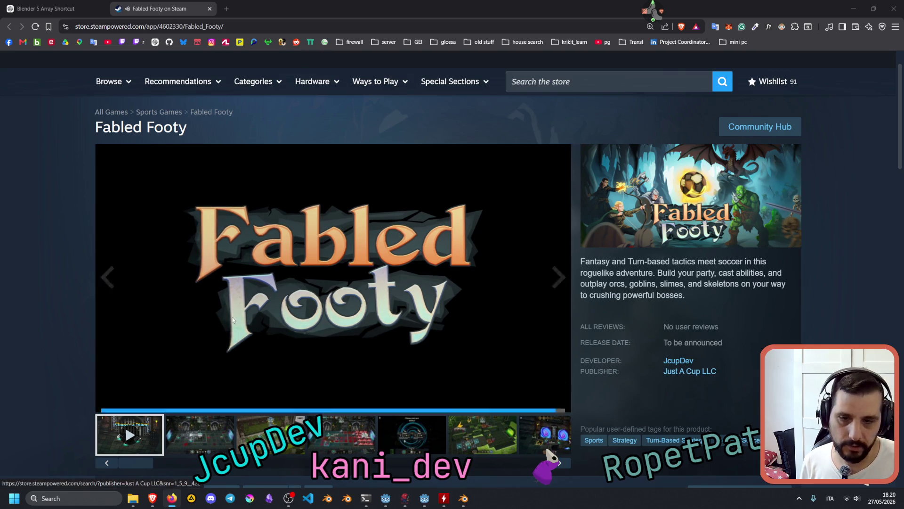
# Scroll through the description, Tactical Maneuvers and System Requirements, then back to the Planned Release Date box
pyautogui.scroll(-3, 74, 315)
pyautogui.scroll(-6, 74, 316)
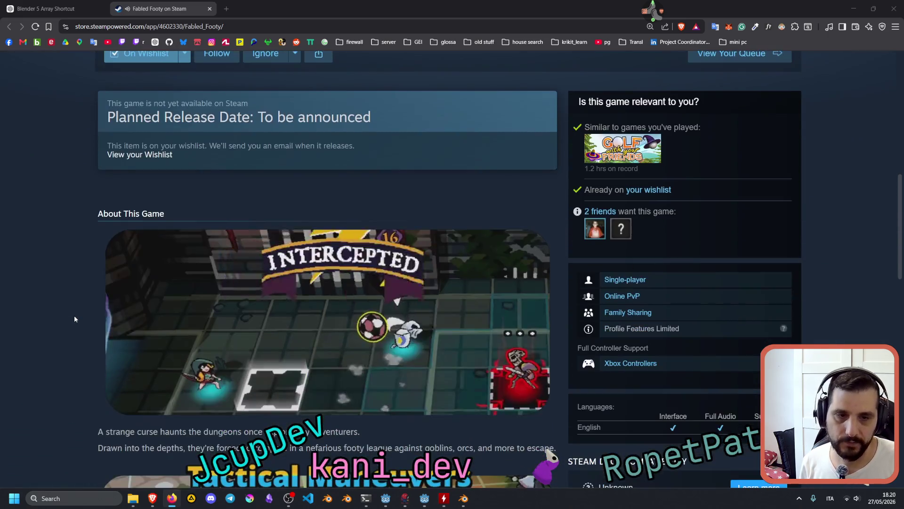
pyautogui.scroll(-7, 75, 318)
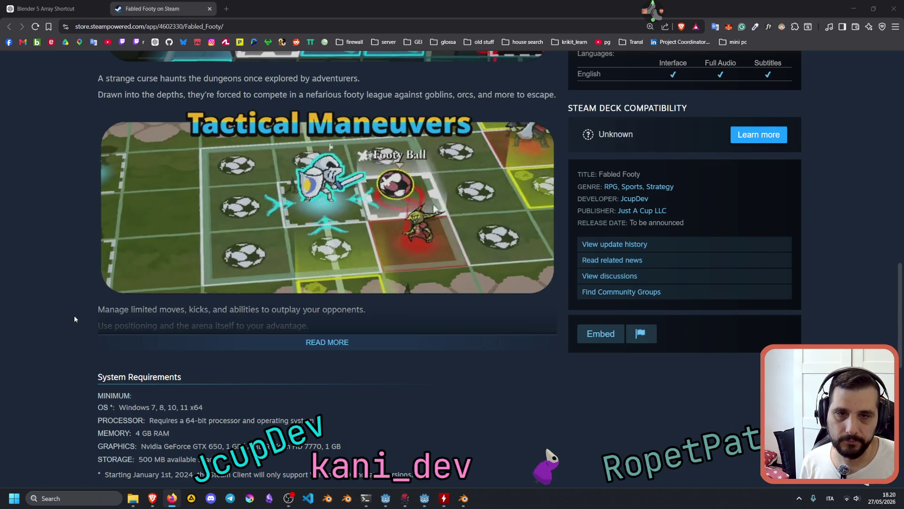
pyautogui.scroll(3, 74, 319)
pyautogui.scroll(4, 74, 319)
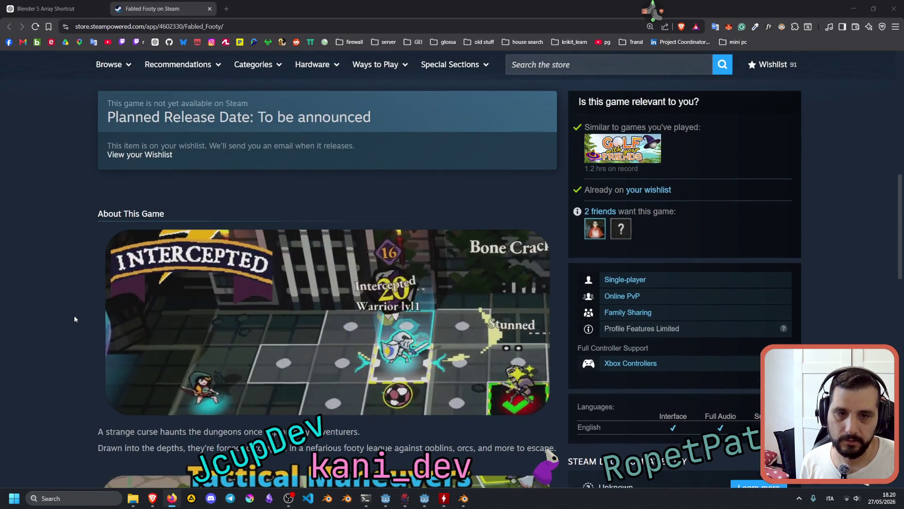
pyautogui.scroll(-3, 74, 318)
pyautogui.scroll(-2, 75, 319)
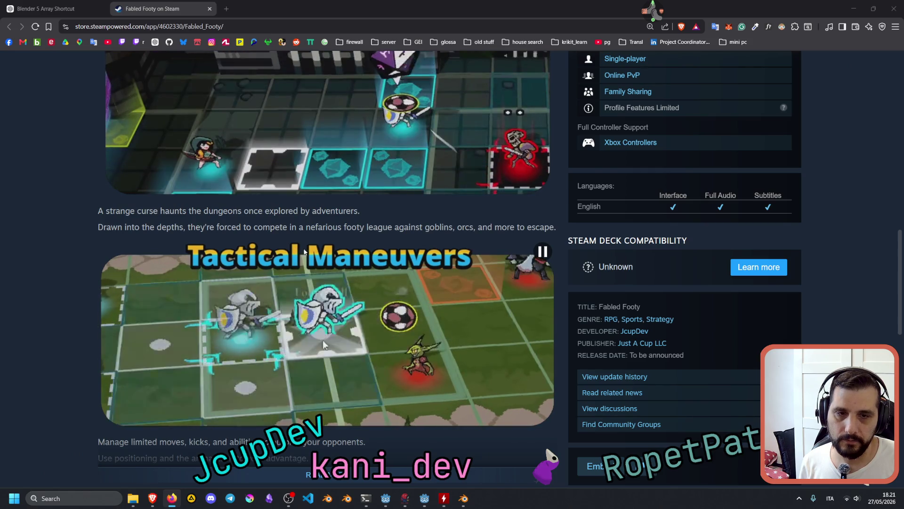
pyautogui.scroll(7, 323, 243)
pyautogui.scroll(6, 323, 244)
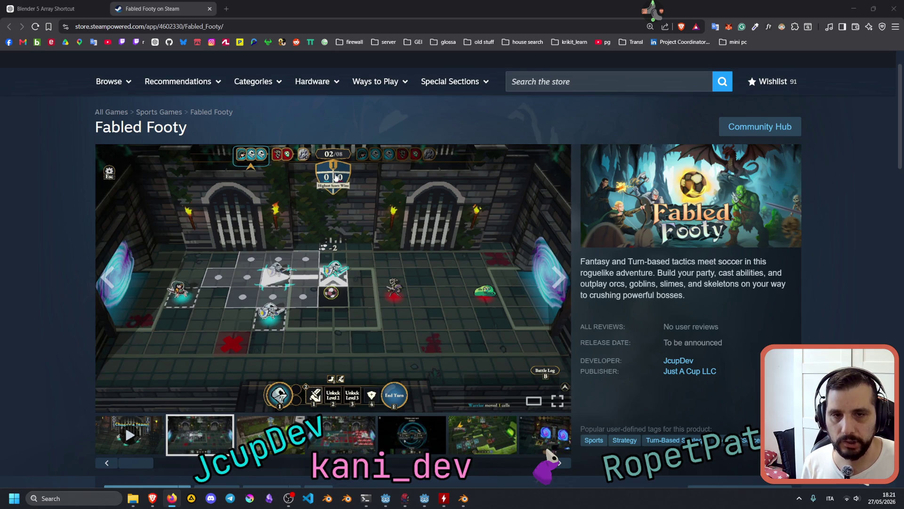
pyautogui.scroll(-15, 334, 177)
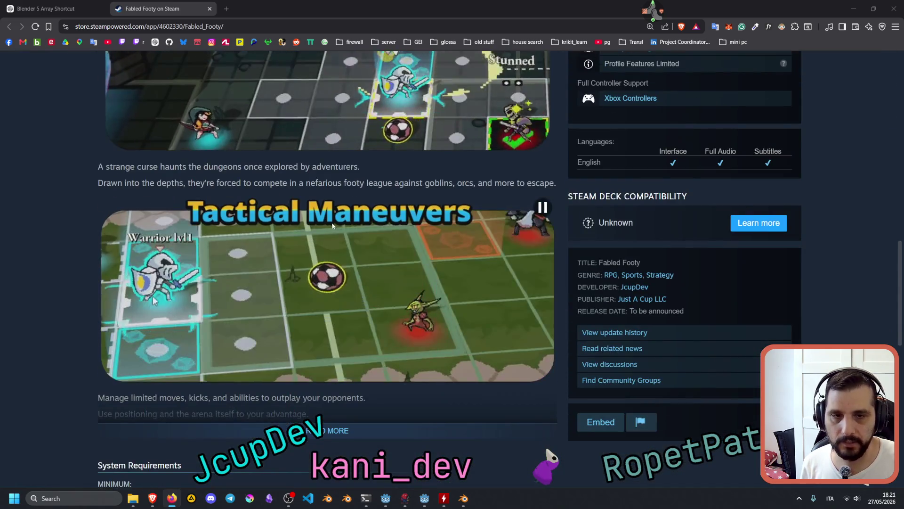
pyautogui.scroll(15, 332, 225)
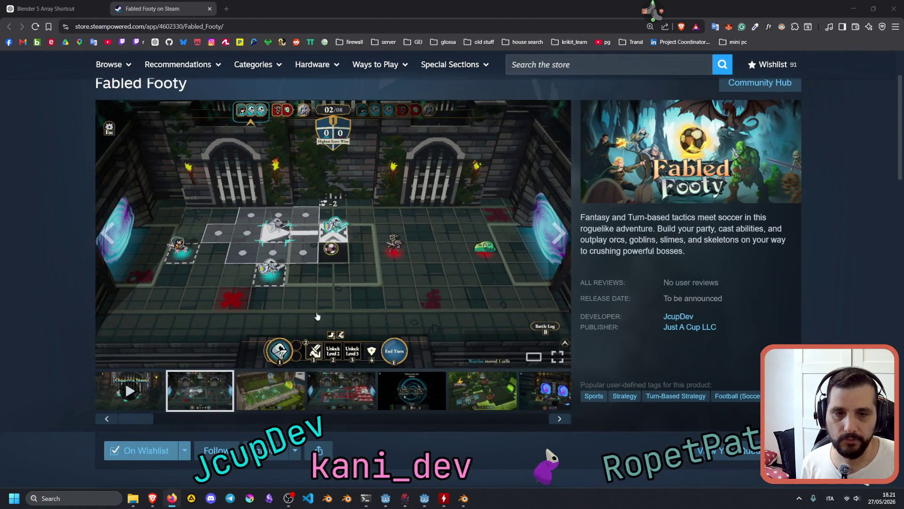
pyautogui.scroll(-8, 316, 316)
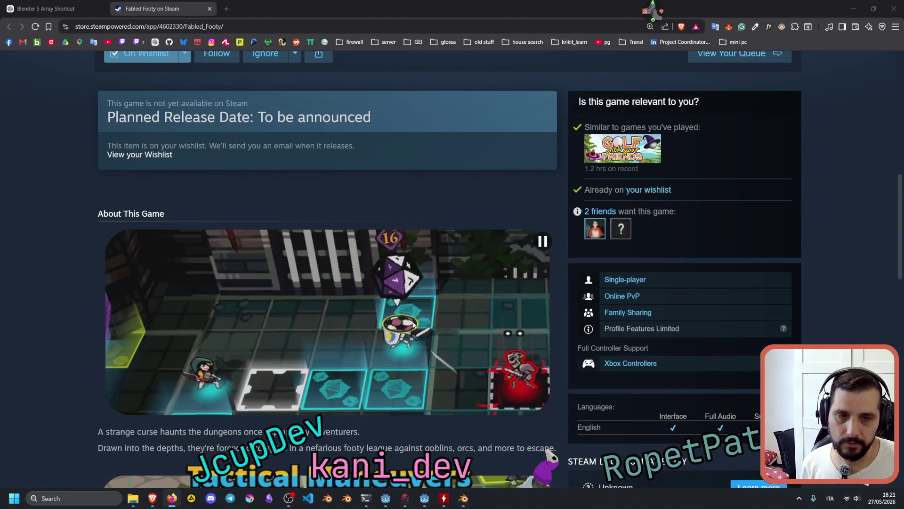
pyautogui.scroll(10, 355, 305)
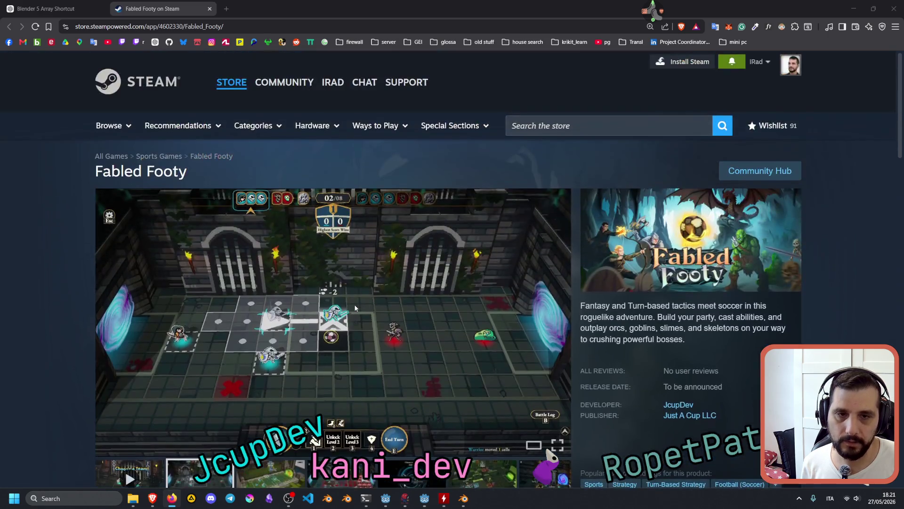
pyautogui.scroll(-15, 354, 307)
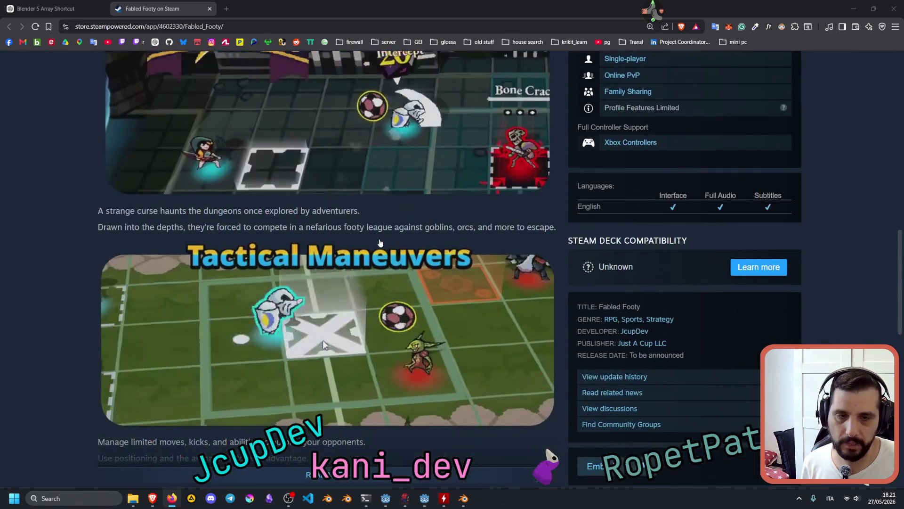
pyautogui.scroll(3, 367, 261)
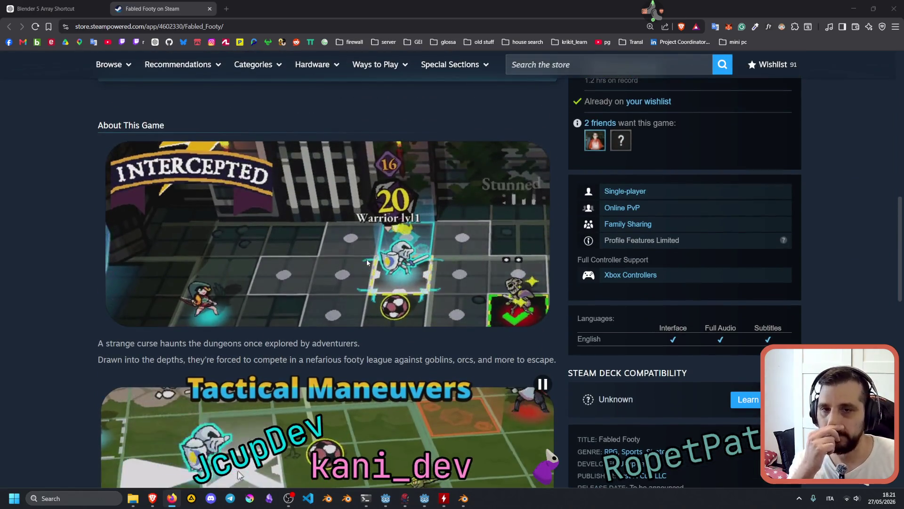
pyautogui.scroll(-3, 367, 259)
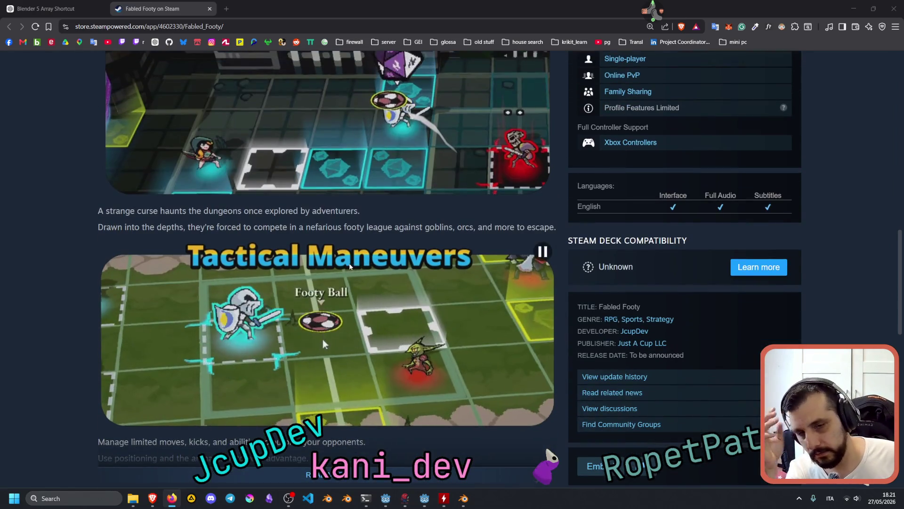
pyautogui.scroll(-5, 348, 264)
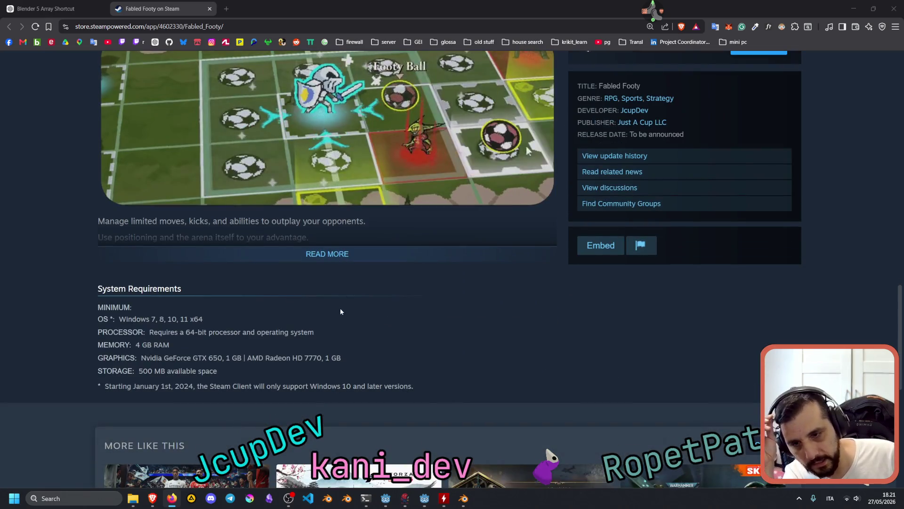
pyautogui.scroll(-5, 341, 309)
pyautogui.scroll(8, 340, 311)
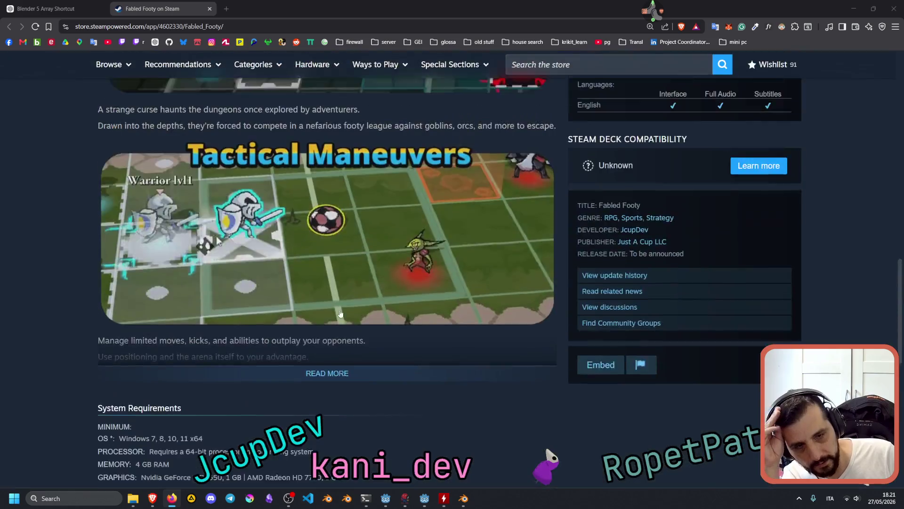
pyautogui.scroll(10, 340, 313)
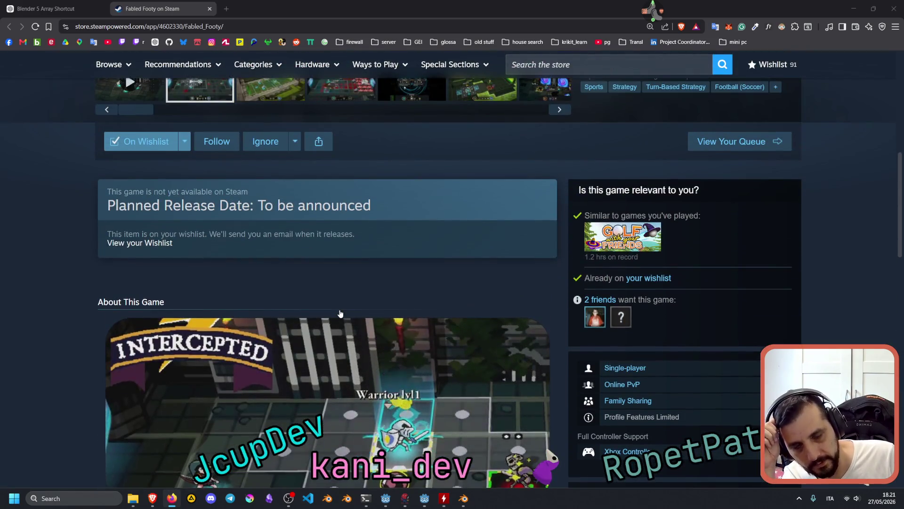
pyautogui.scroll(2, 340, 314)
pyautogui.scroll(7, 341, 313)
pyautogui.scroll(-5, 340, 316)
pyautogui.scroll(4, 358, 318)
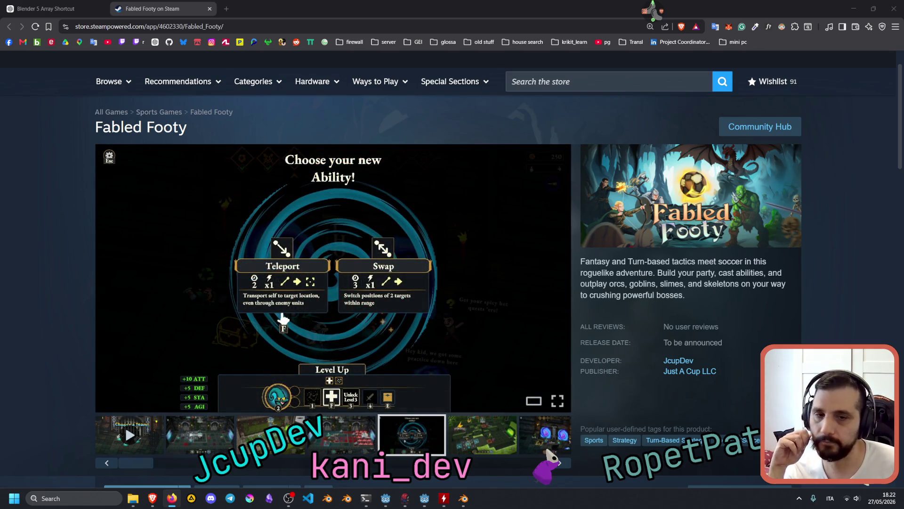
# Show the fifth screenshot, 'Choose your new Ability!' with Teleport and Swap, and scroll to the header
pyautogui.moveTo(351, 210)
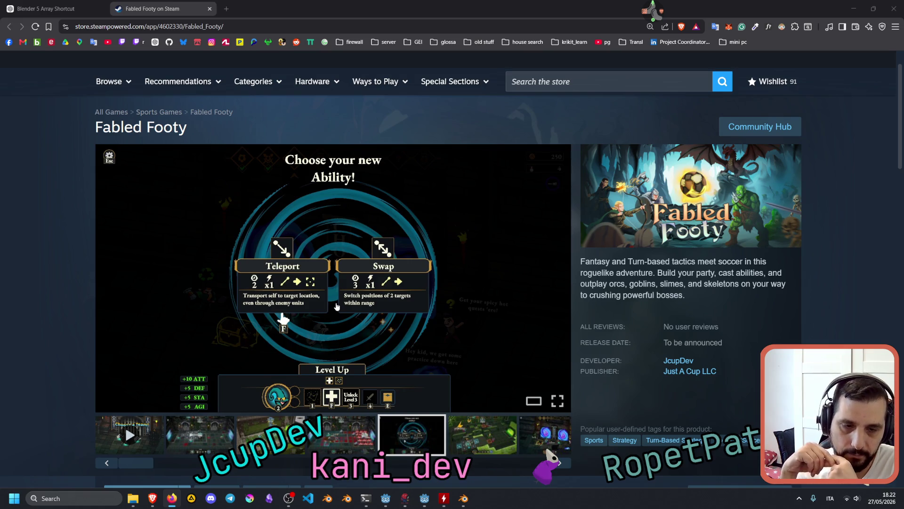
pyautogui.scroll(1, 336, 307)
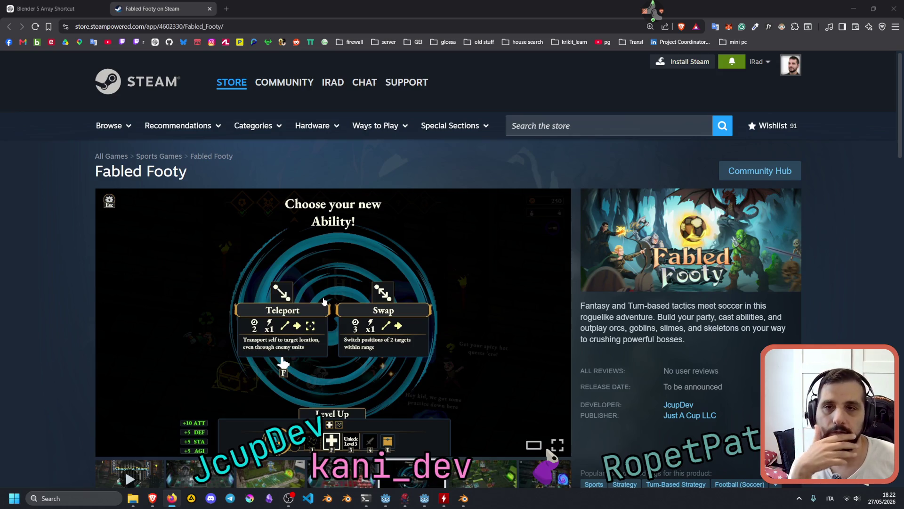
# Check System Requirements again, then display the sixth screenshot, the green 'INTERCEPTED' dungeon scene
pyautogui.scroll(-3, 324, 301)
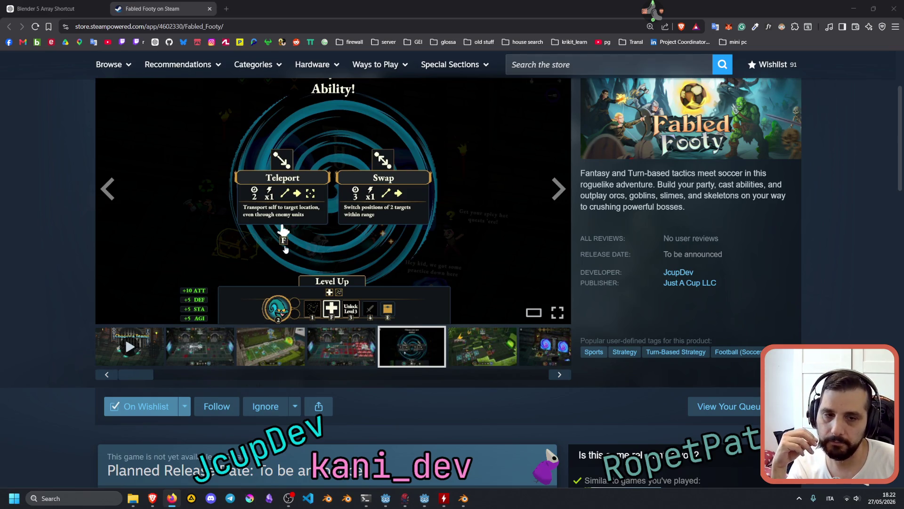
pyautogui.scroll(-15, 411, 220)
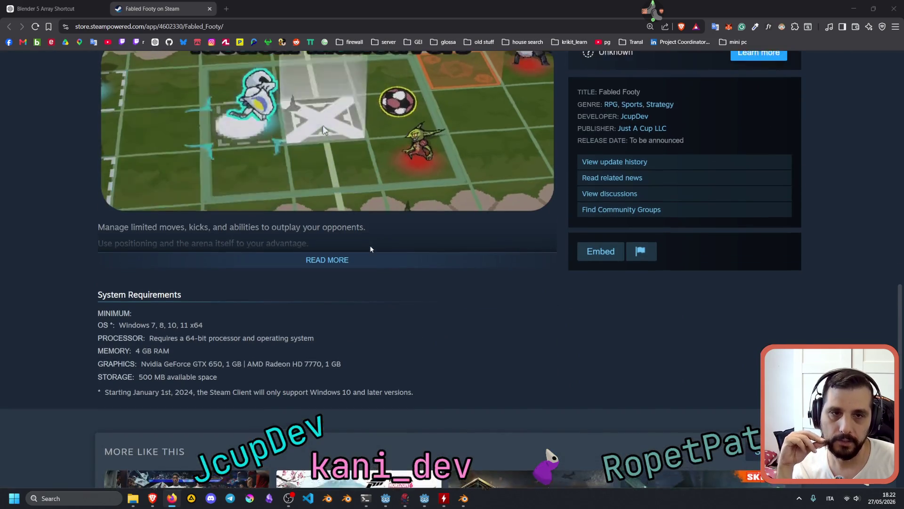
pyautogui.scroll(2, 369, 245)
pyautogui.scroll(4, 385, 203)
pyautogui.scroll(1, 442, 243)
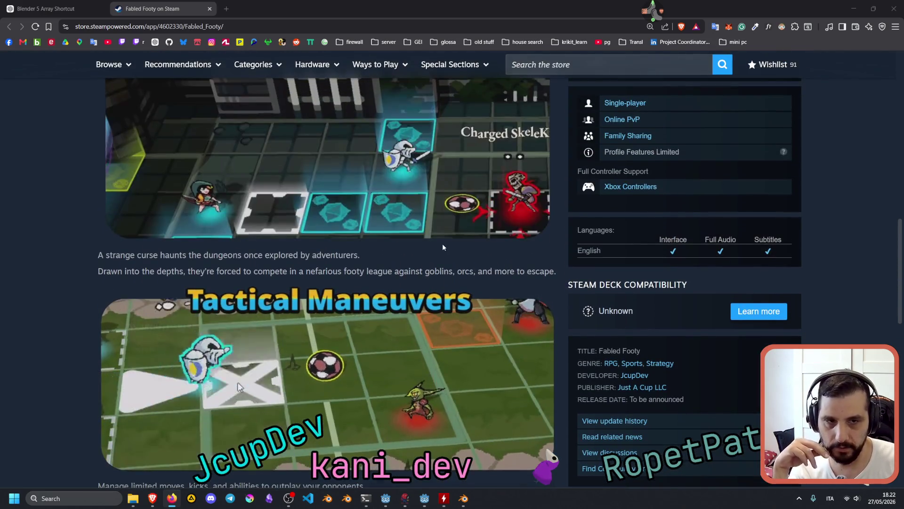
pyautogui.scroll(-3, 417, 252)
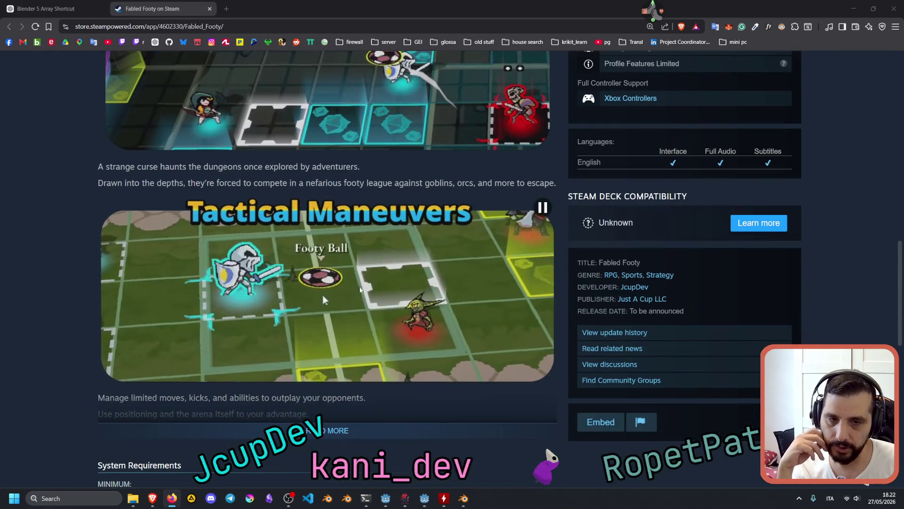
pyautogui.scroll(10, 372, 290)
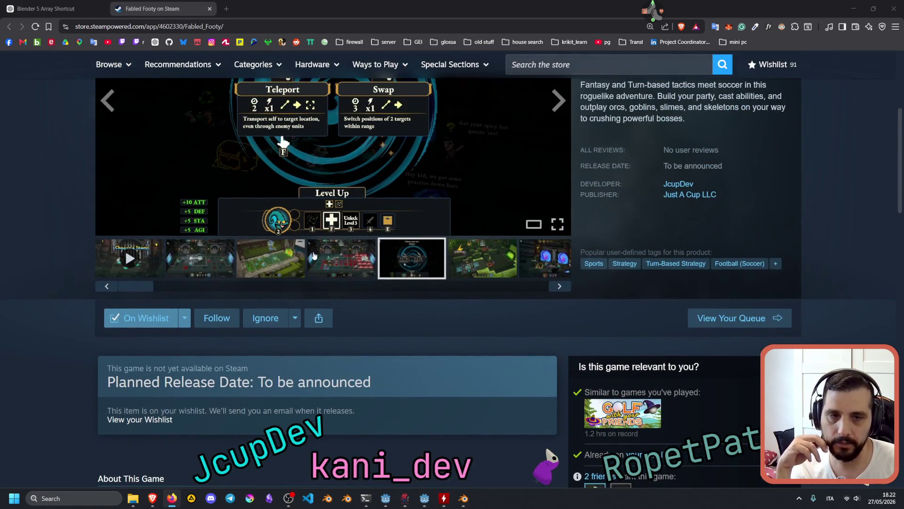
pyautogui.scroll(4, 377, 255)
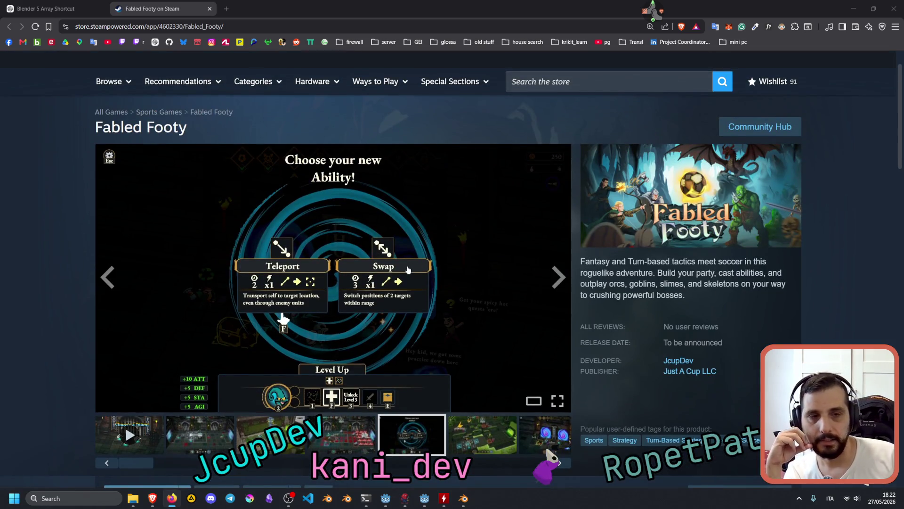
pyautogui.scroll(-4, 336, 297)
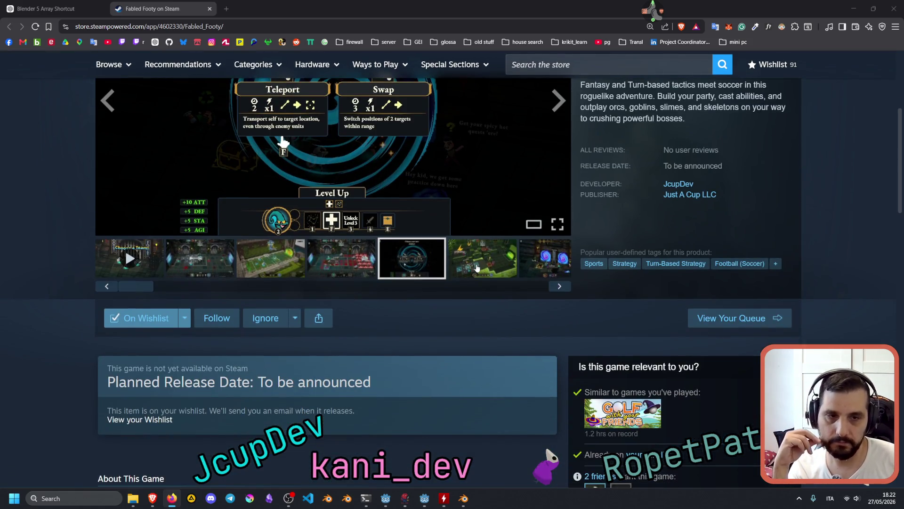
pyautogui.click(477, 268)
pyautogui.scroll(4, 362, 327)
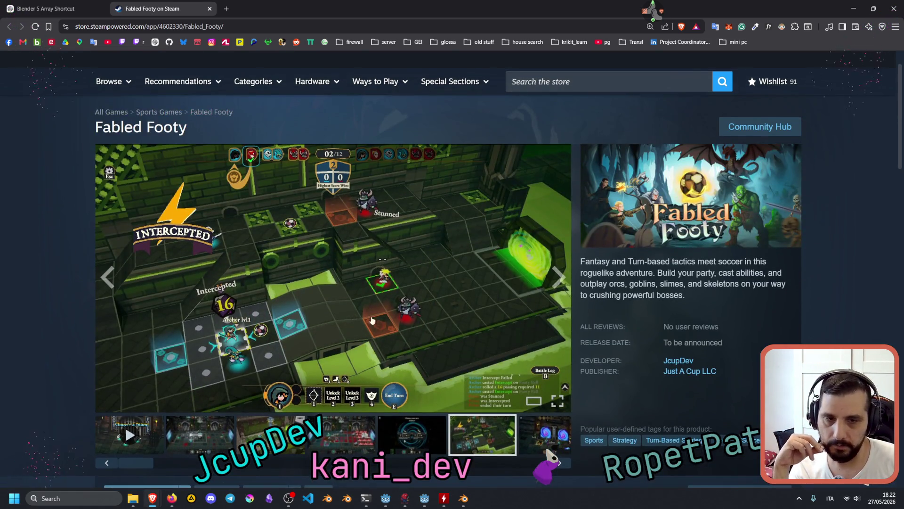